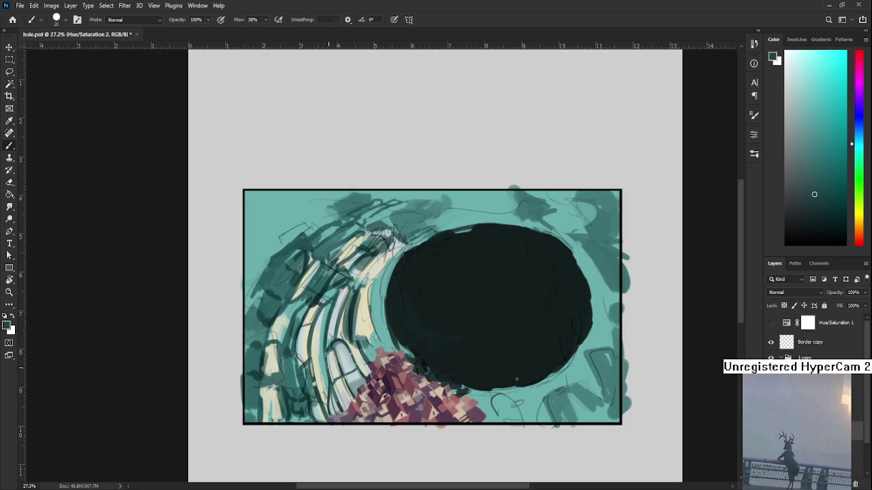
- Sample teals and pale tints, then paint pale yellow-green highlights down the curved arches
alt+click(330, 375)
alt+click(330, 372)
alt+click(314, 326)
alt+click(314, 309)
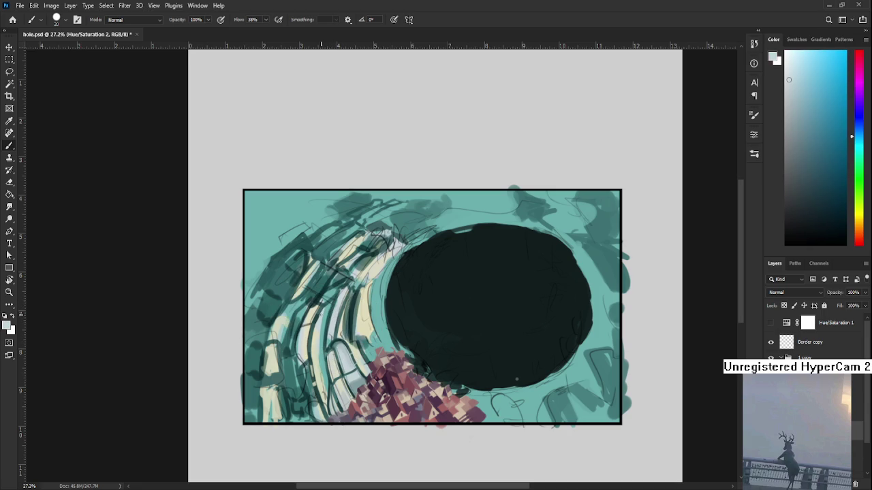
alt+click(317, 333)
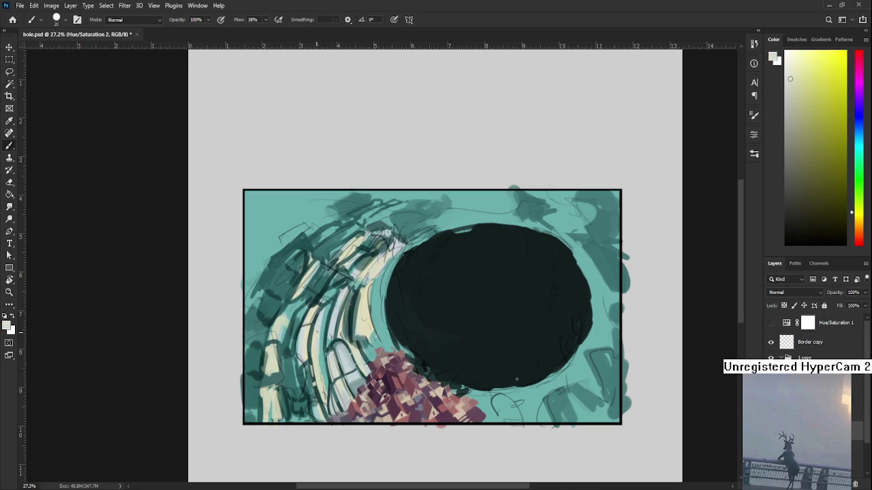
alt+click(319, 324)
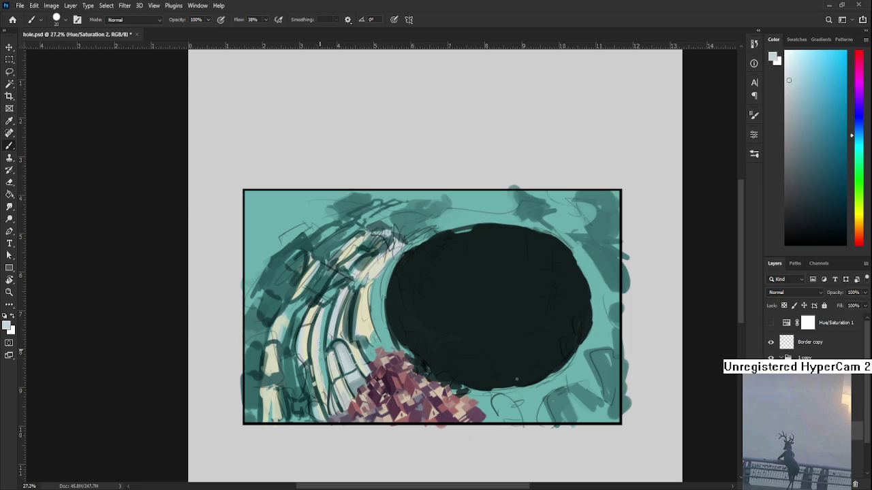
alt+click(318, 358)
drag(321, 328, 327, 391)
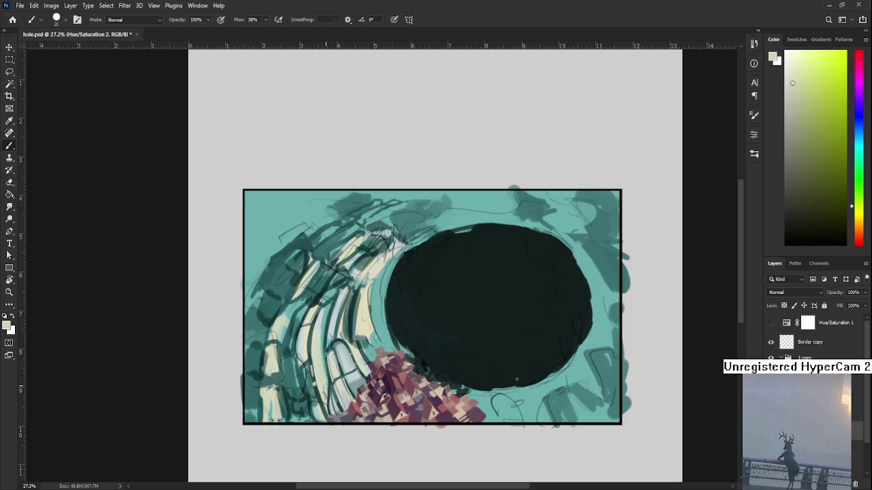
drag(325, 314, 319, 345)
- Add a faint pale cyan stroke and a short dark teal line along the arches
alt+click(332, 331)
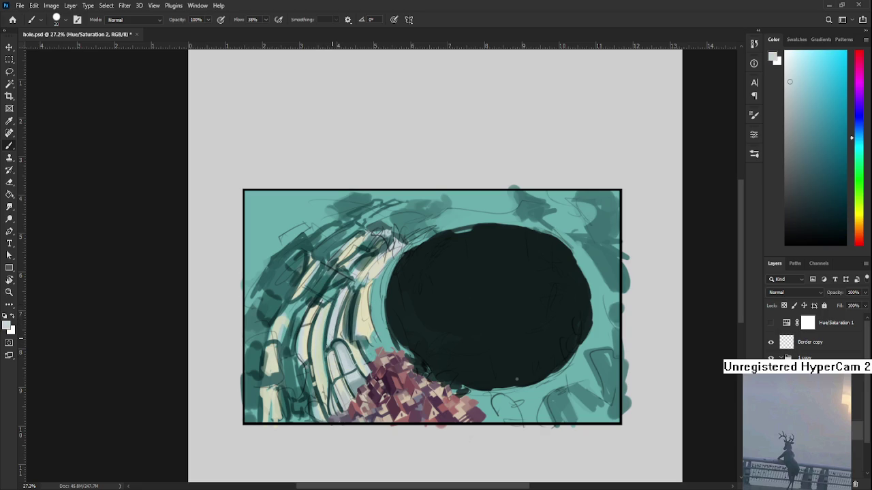
drag(331, 332, 338, 297)
alt+click(341, 369)
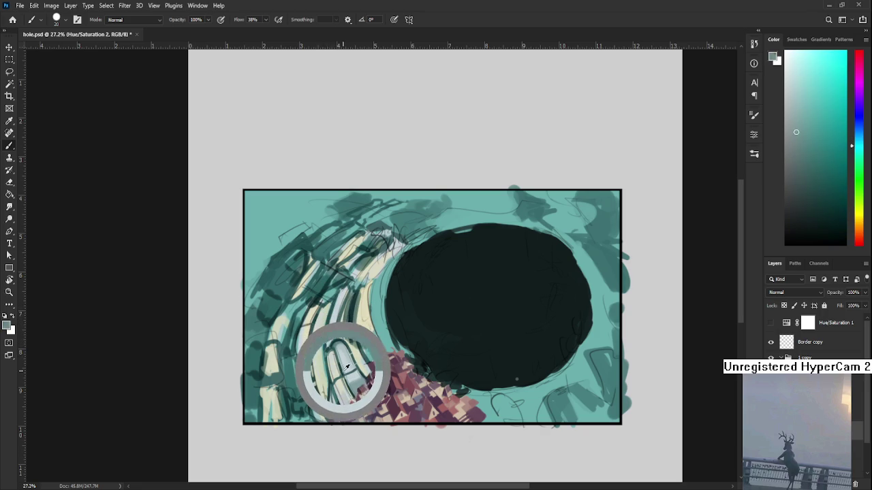
drag(325, 321, 335, 297)
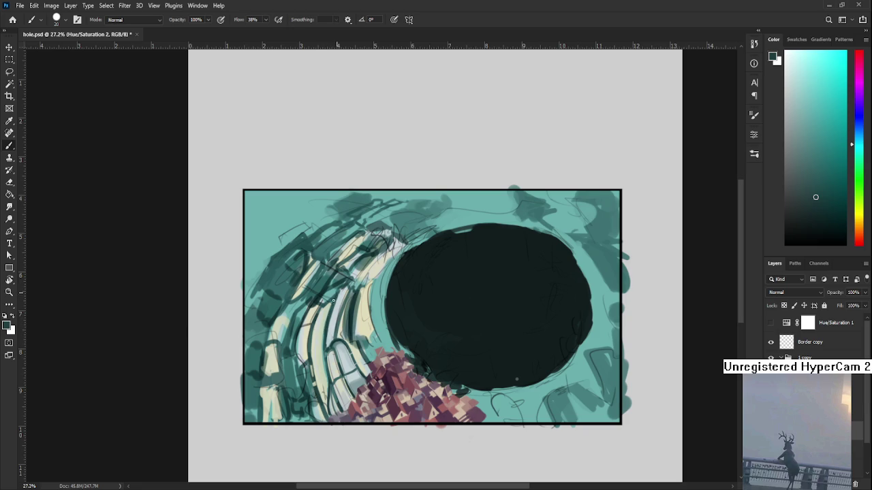
- Sample several teals and light cream, and paint a cream stroke on the left arches
drag(313, 363, 317, 322)
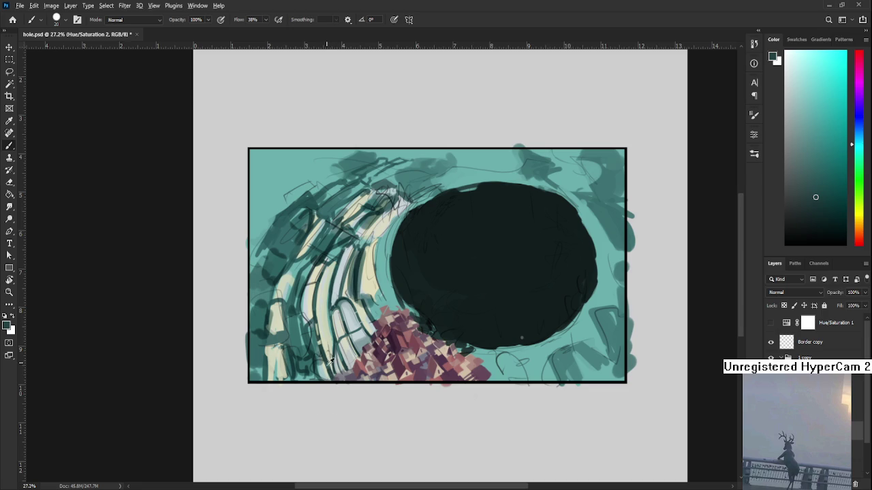
alt+click(330, 359)
drag(330, 357, 325, 360)
alt+click(325, 360)
drag(325, 339, 328, 357)
alt+click(322, 332)
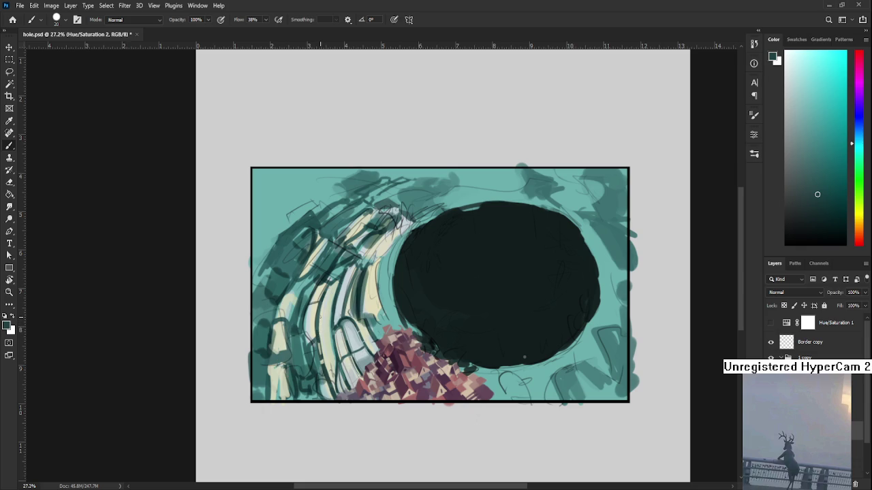
alt+click(322, 317)
drag(323, 306, 322, 358)
alt+click(337, 292)
drag(337, 292, 327, 291)
scroll(385, 383, up, 2)
- Zoom in, sample arch colours, and brush faint teal strokes over the light arches
scroll(382, 382, up, 2)
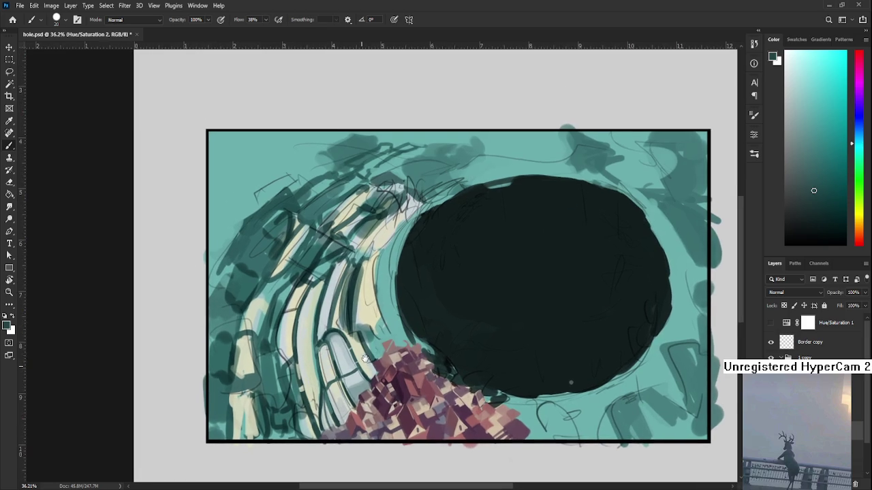
alt+click(323, 343)
drag(324, 342, 325, 334)
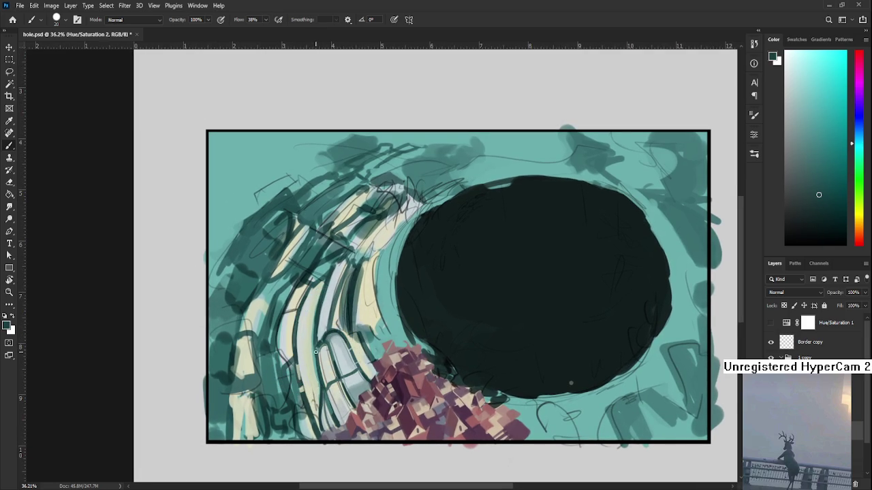
drag(316, 363, 322, 363)
alt+click(322, 364)
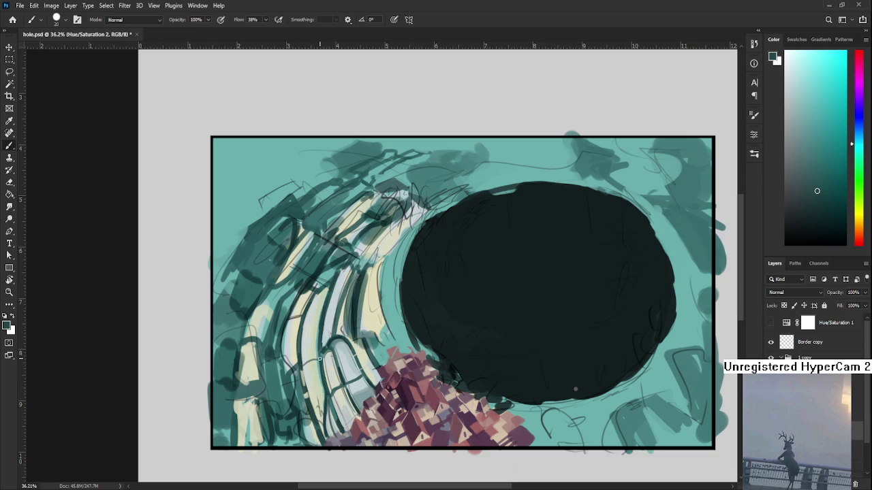
scroll(319, 336, up, 2)
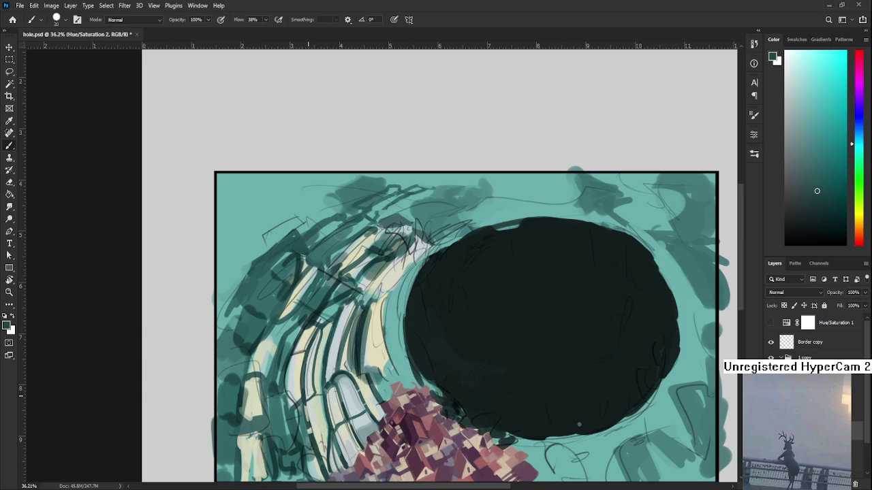
scroll(312, 395, down, 1)
alt+click(315, 400)
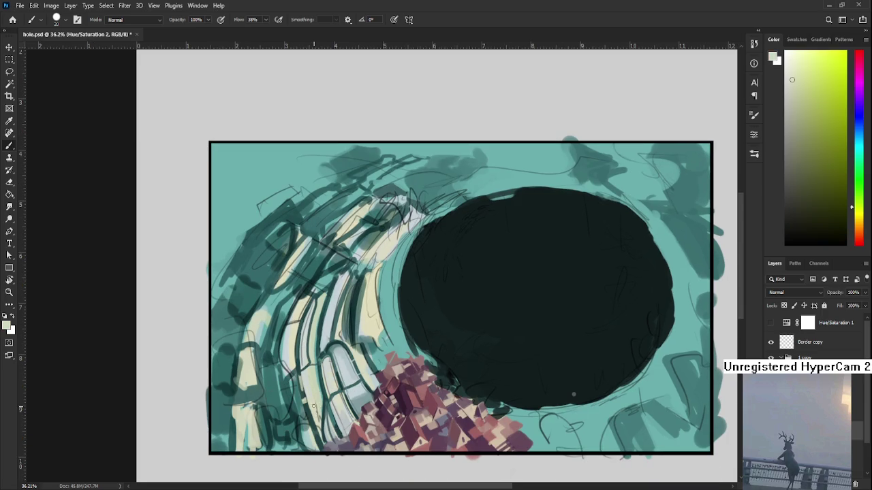
alt+click(311, 379)
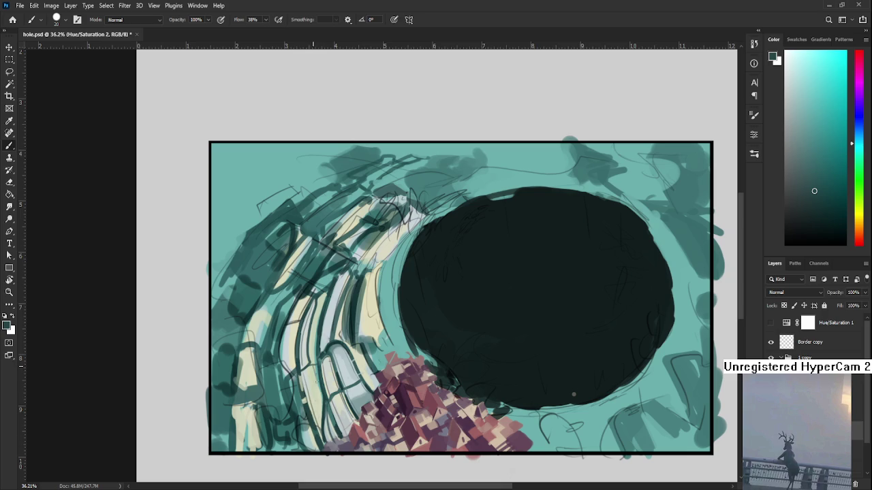
drag(320, 395, 315, 375)
- Try a darker teal stroke along the arches, then undo it
scroll(315, 355, up, 1)
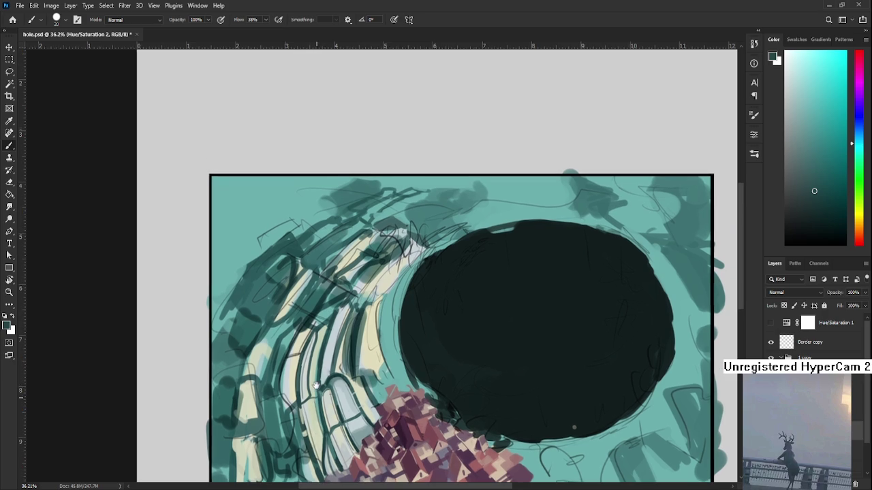
alt+click(303, 386)
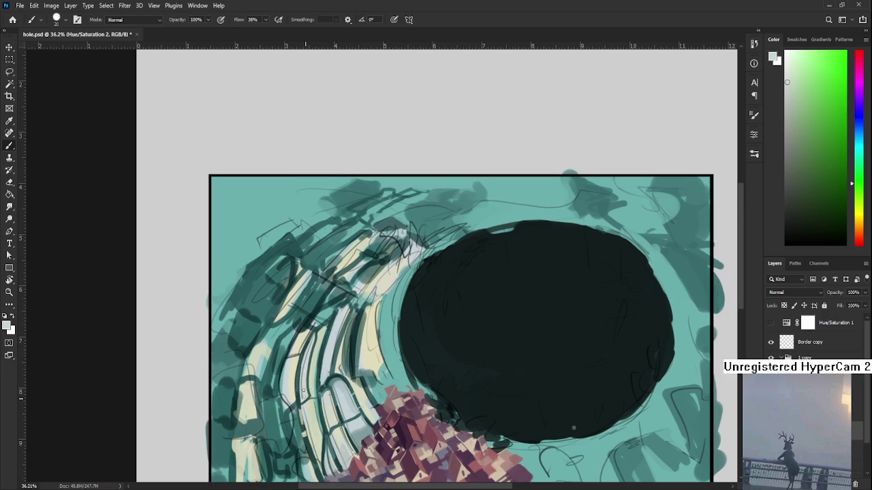
alt+click(312, 374)
alt+click(312, 383)
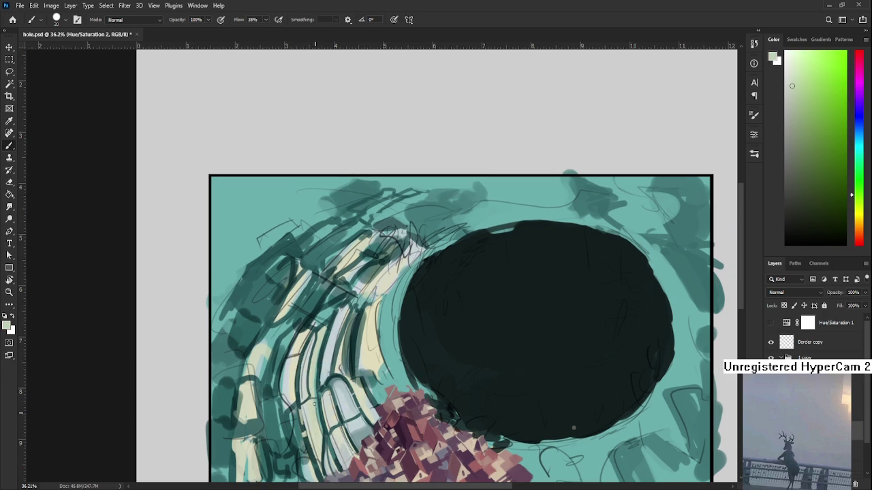
alt+click(311, 400)
drag(320, 330, 311, 396)
key(ctrl+z)
- Raise the brush size to 50 and paint a lighter teal stroke up the left window frame
scroll(295, 211, down, 3)
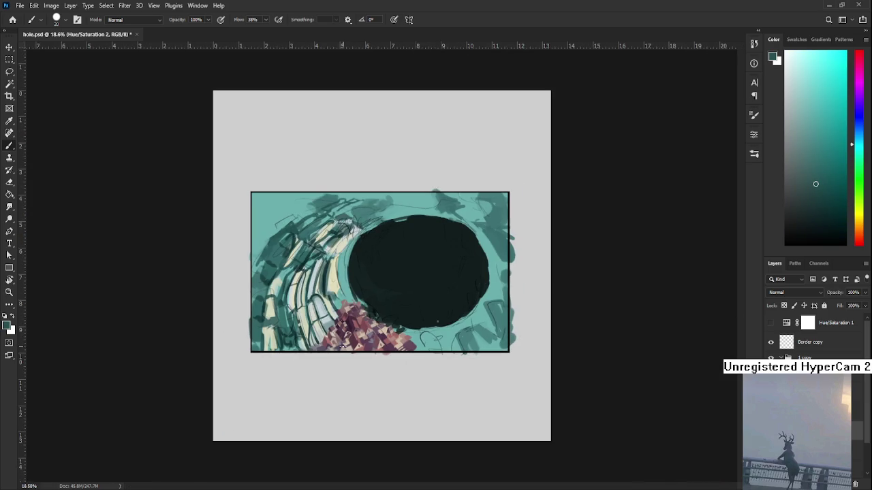
scroll(437, 323, up, 3)
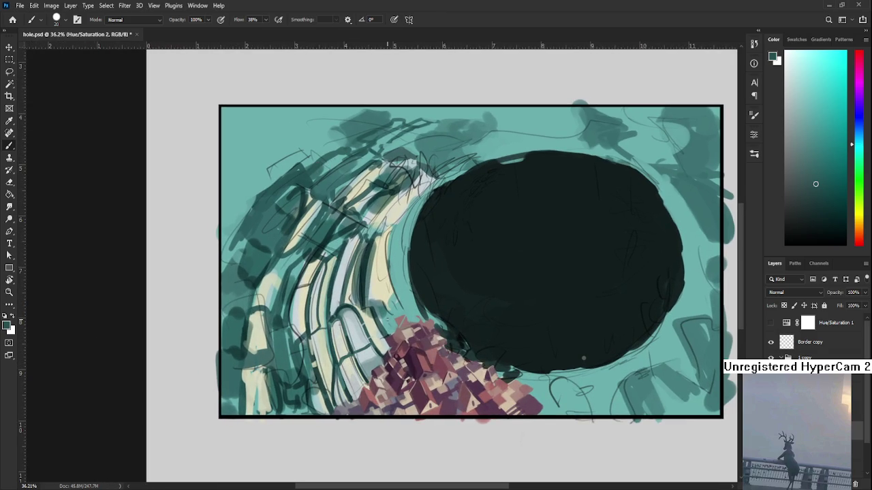
drag(407, 383, 389, 400)
alt+click(346, 293)
alt+click(287, 397)
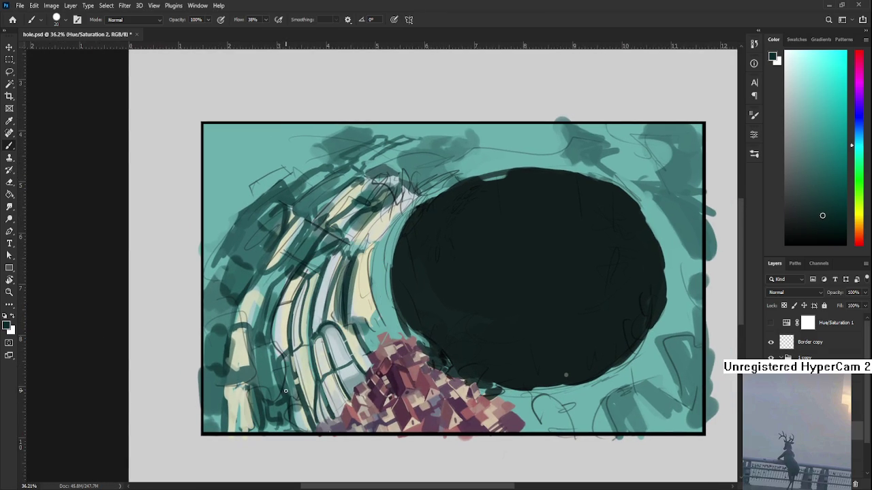
key(bracketright)
key(bracketright)
key(bracketright)
alt+click(299, 411)
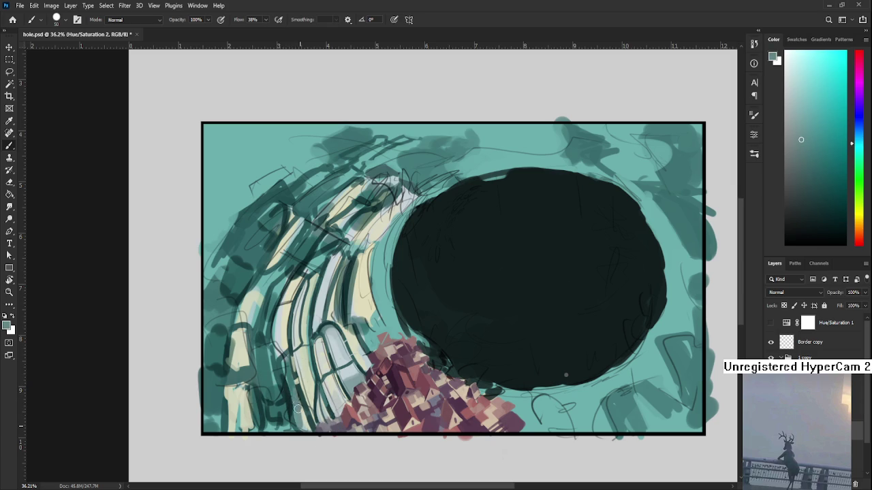
mouse_move(299, 426)
mouse_down()
mouse_move(286, 357)
mouse_move(294, 429)
mouse_move(288, 367)
mouse_up()
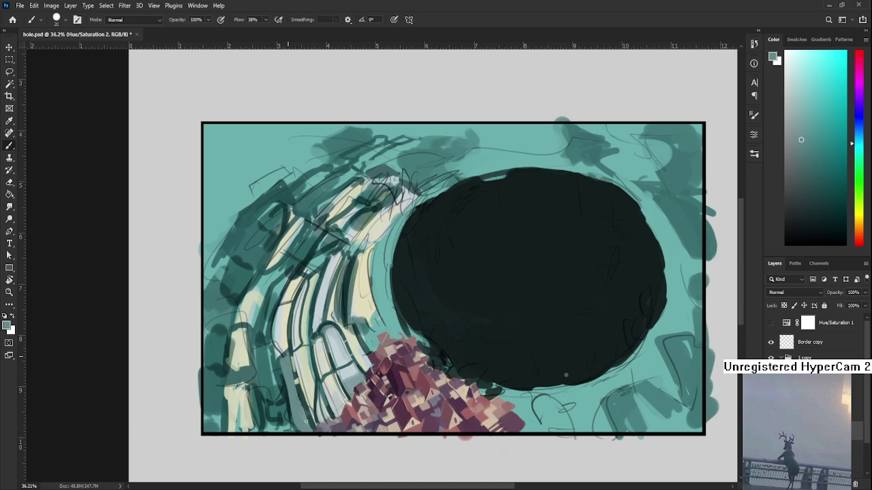
- Sample greens and teals, then paint a dark line along the grey column's edge
alt+click(293, 370)
drag(295, 371, 294, 352)
alt+click(292, 358)
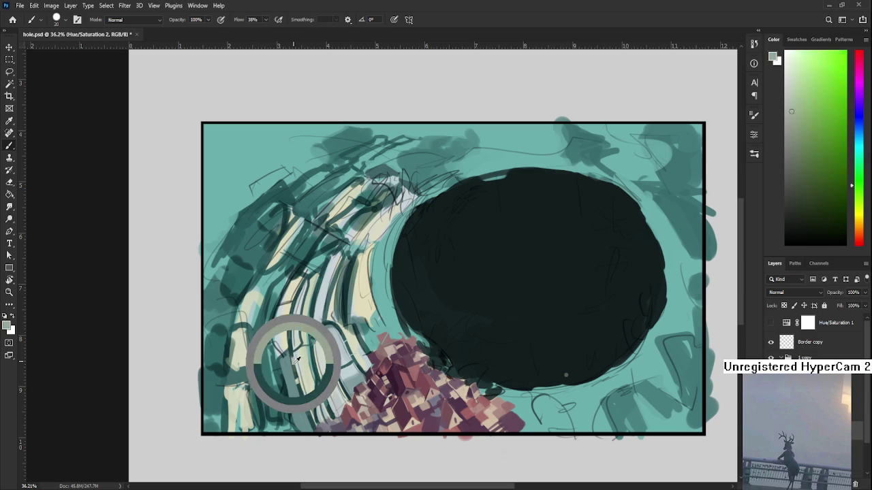
alt+click(295, 370)
alt+click(295, 373)
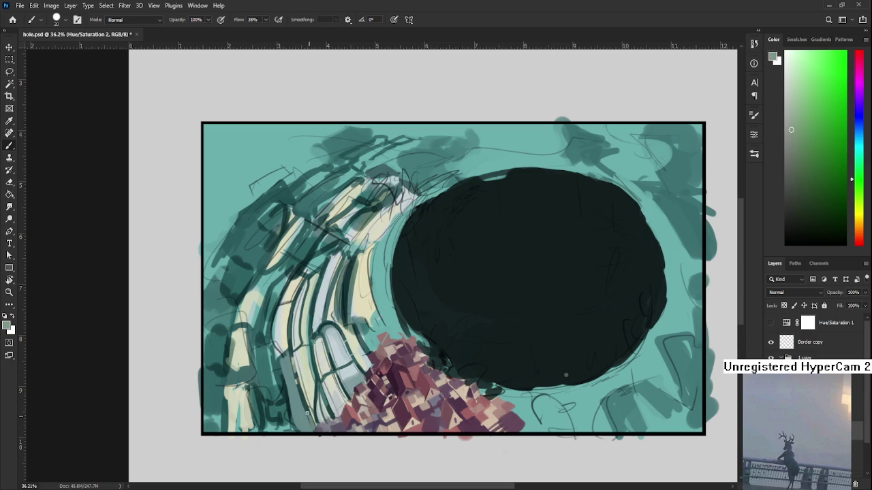
alt+click(307, 406)
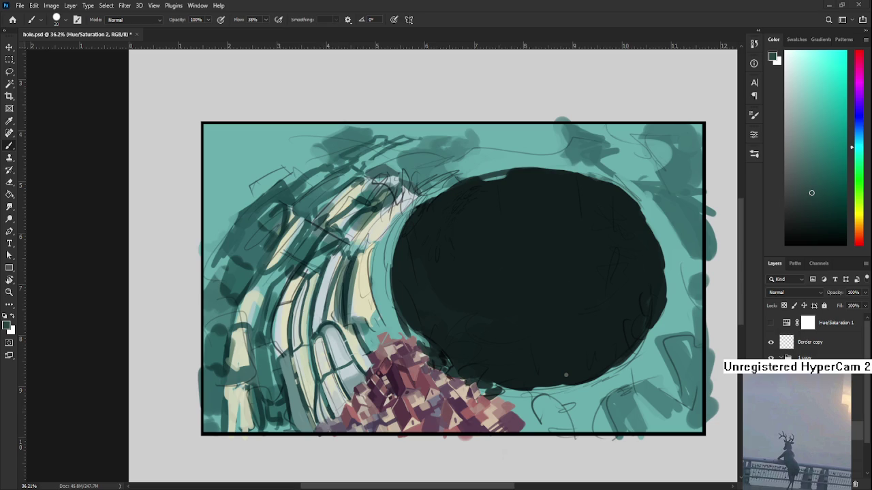
alt+click(282, 371)
drag(284, 382, 285, 354)
- Paint and lighten a grey stroke down the left arch to the bottom frame
alt+click(283, 361)
alt+click(288, 354)
drag(285, 359, 297, 430)
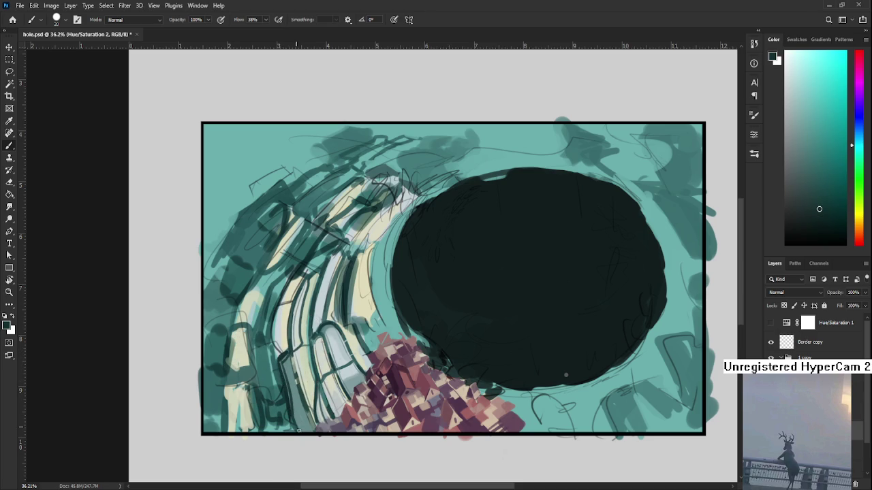
drag(286, 374, 297, 429)
drag(290, 393, 307, 433)
drag(285, 359, 293, 379)
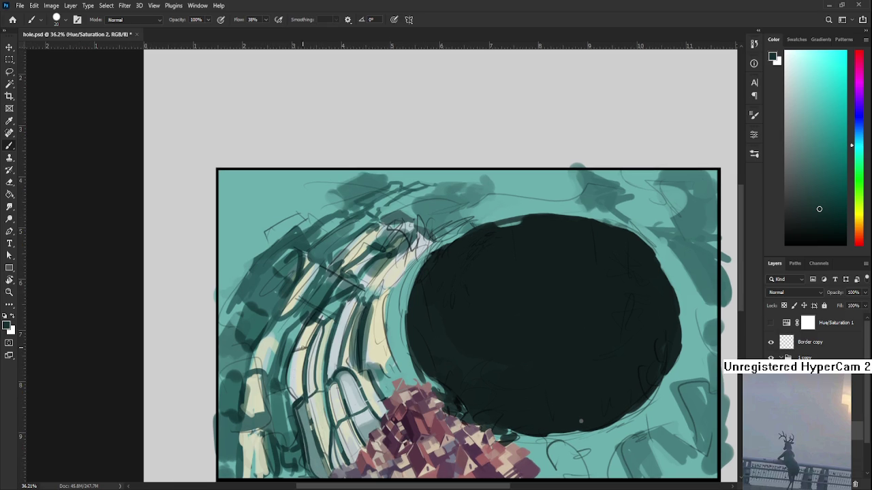
- Sample teals and paint grey-teal strokes along the lower-left window frame
alt+click(293, 380)
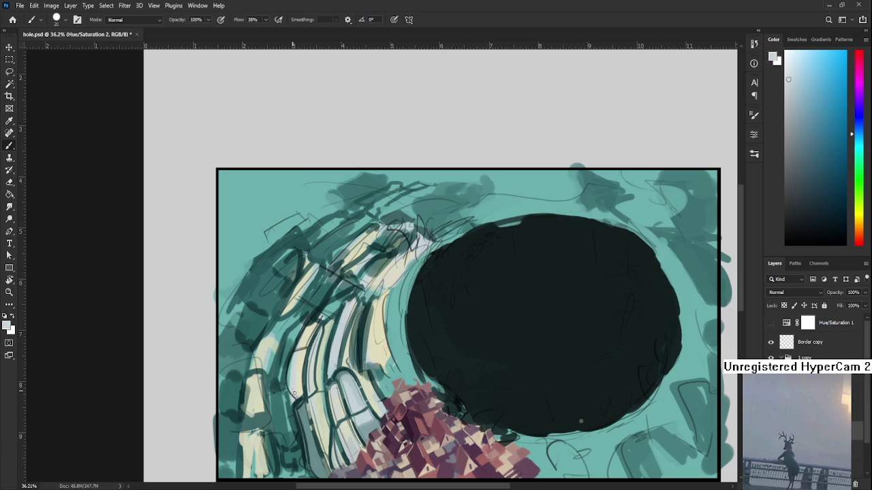
alt+click(293, 364)
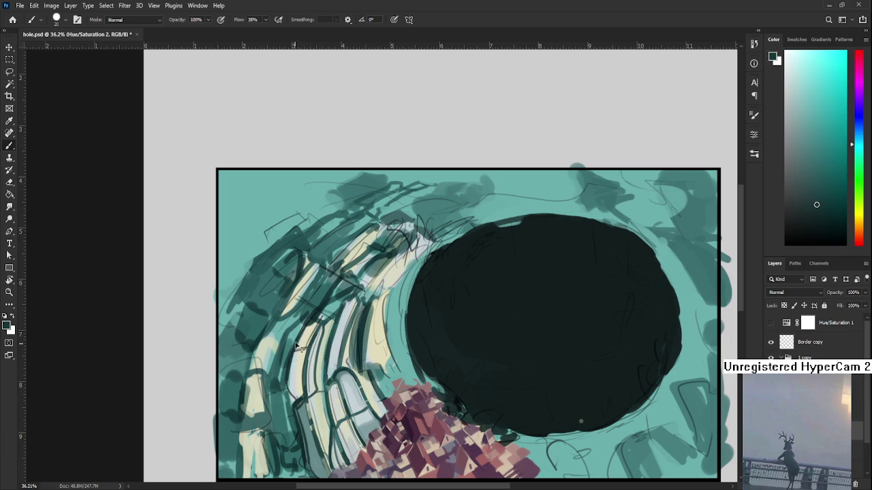
alt+click(284, 370)
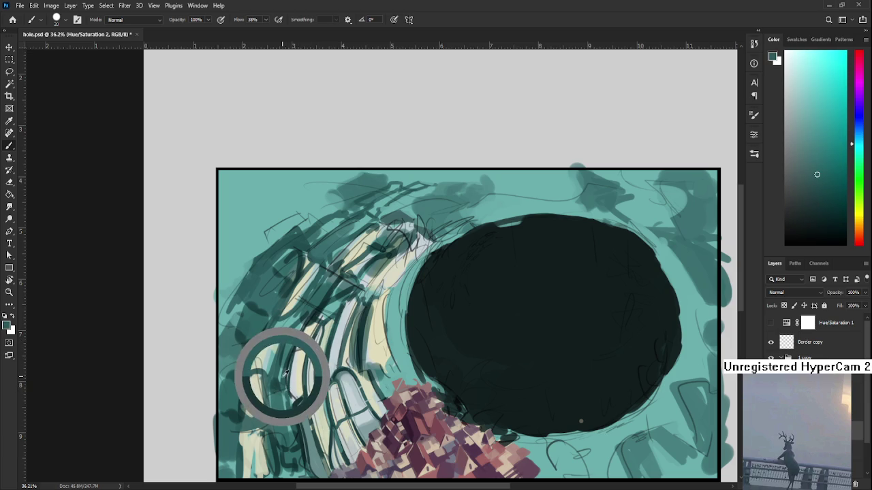
alt+click(296, 344)
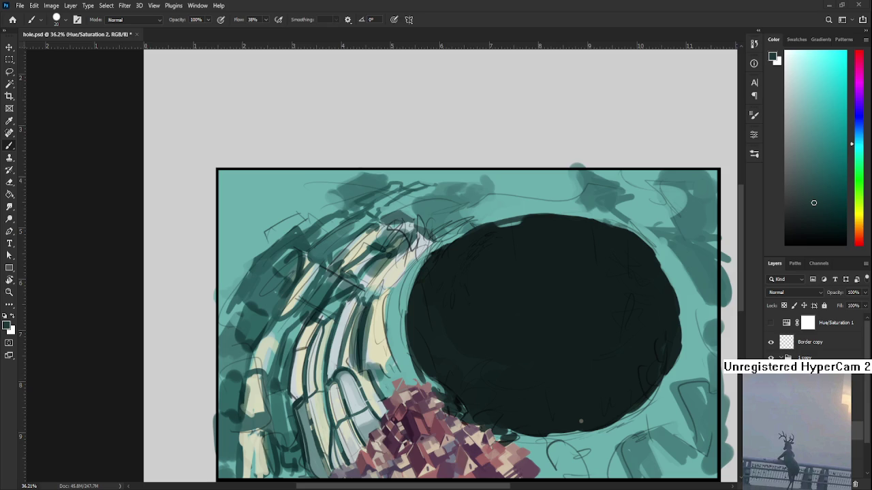
drag(374, 424, 347, 362)
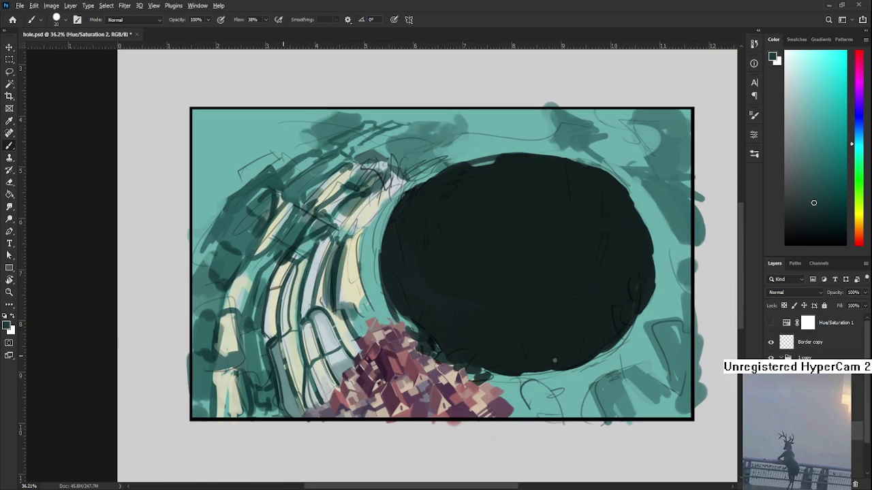
alt+click(286, 333)
mouse_move(289, 400)
mouse_down()
mouse_move(283, 353)
mouse_move(291, 408)
mouse_up()
- Sample pale cream, teal and grey-green tones around the lower-left arches
alt+click(295, 368)
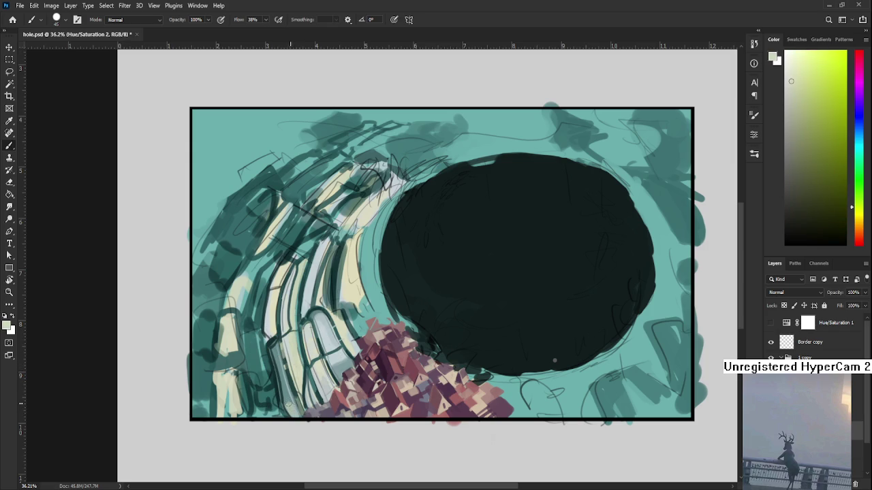
alt+click(291, 399)
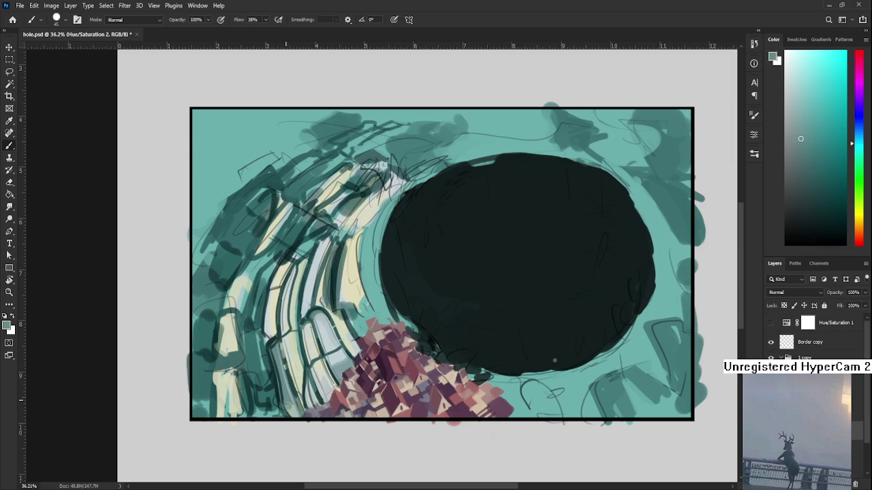
alt+click(293, 403)
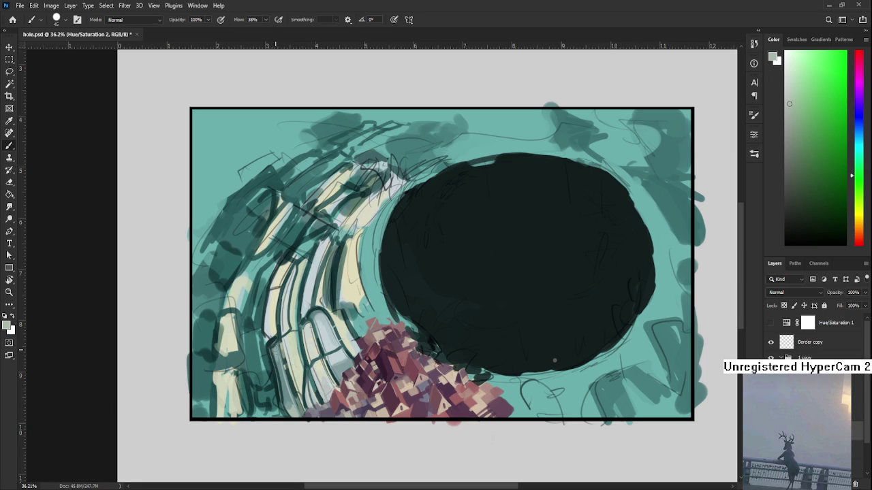
alt+click(280, 368)
alt+click(277, 356)
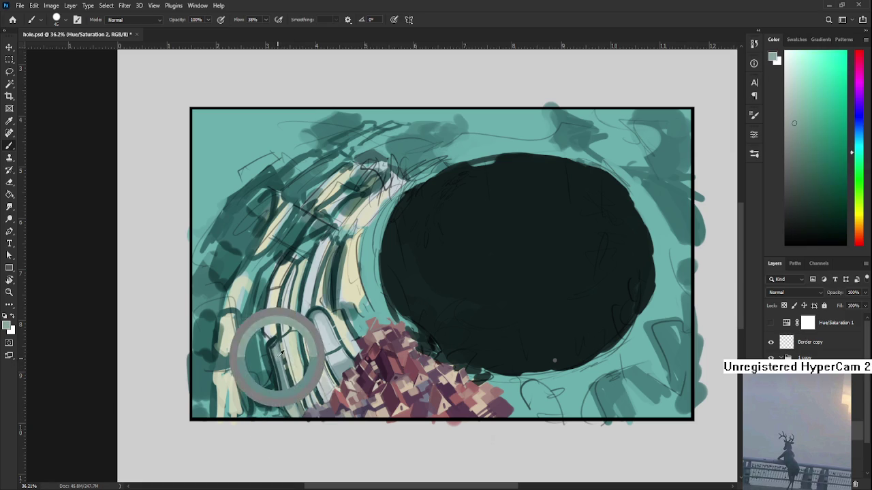
alt+click(278, 355)
alt+click(278, 354)
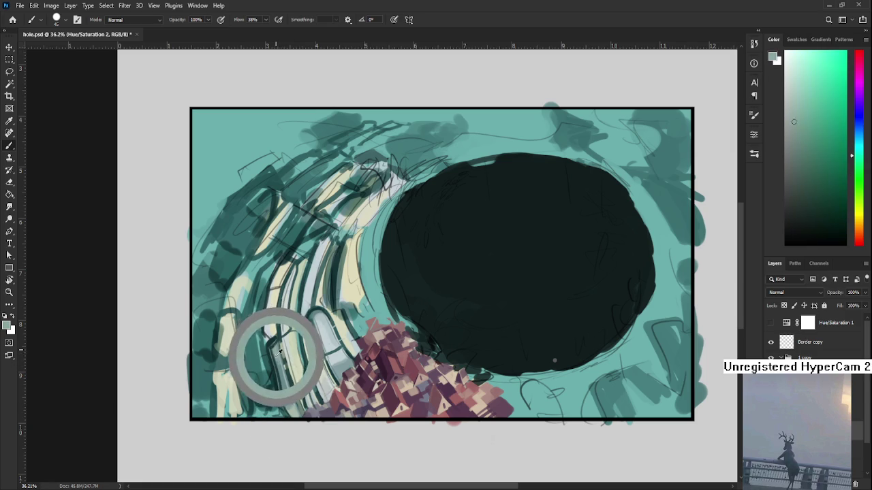
drag(326, 324, 315, 375)
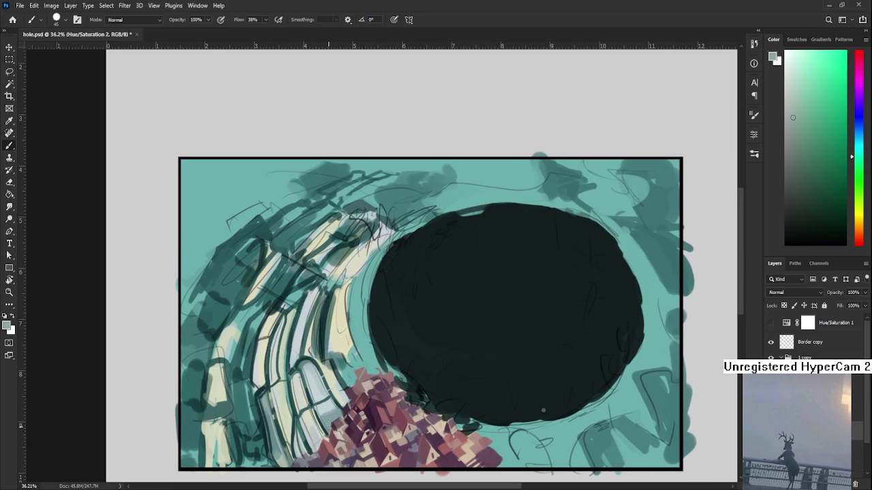
alt+click(310, 417)
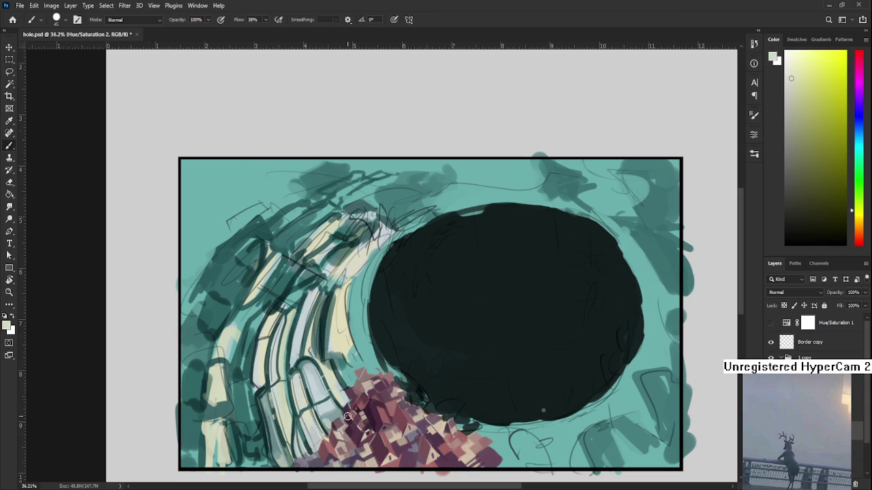
- Zoom in on the left arches and paint a dark green-teal stroke down the leftmost arch
scroll(344, 417, down, 5)
scroll(377, 272, up, 3)
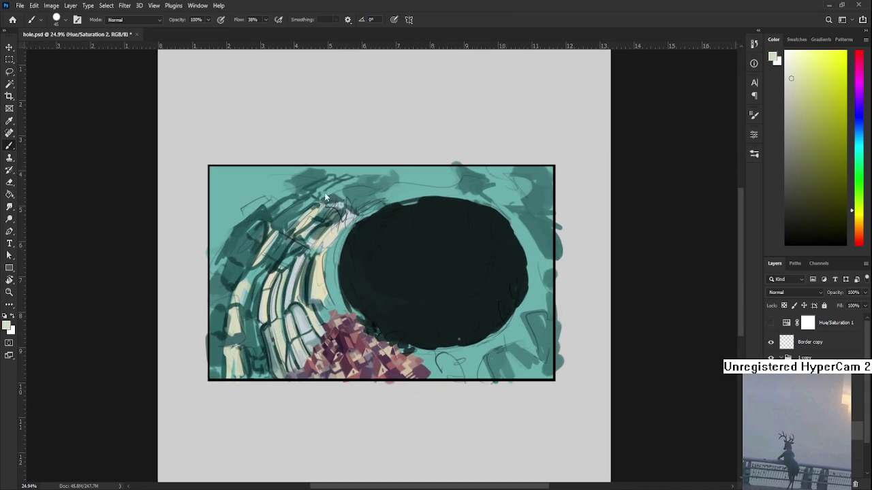
scroll(257, 303, up, 1)
scroll(259, 314, up, 2)
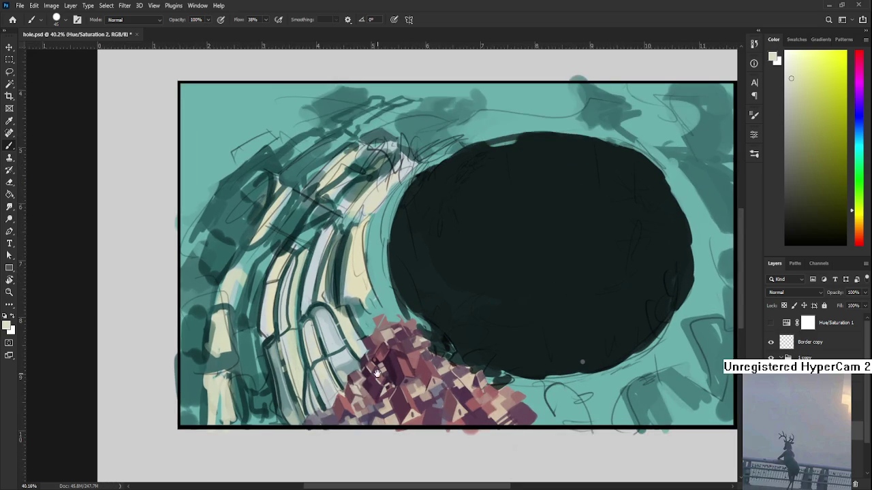
scroll(259, 318, up, 2)
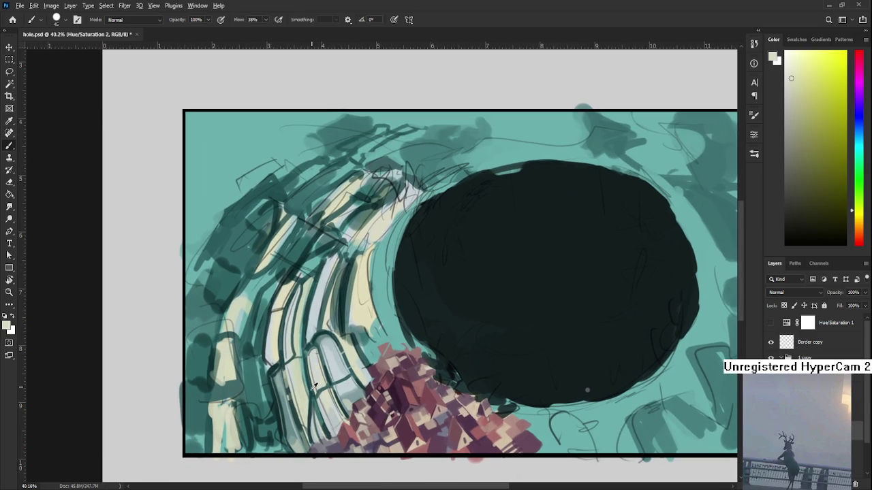
alt+click(288, 436)
drag(247, 434, 256, 436)
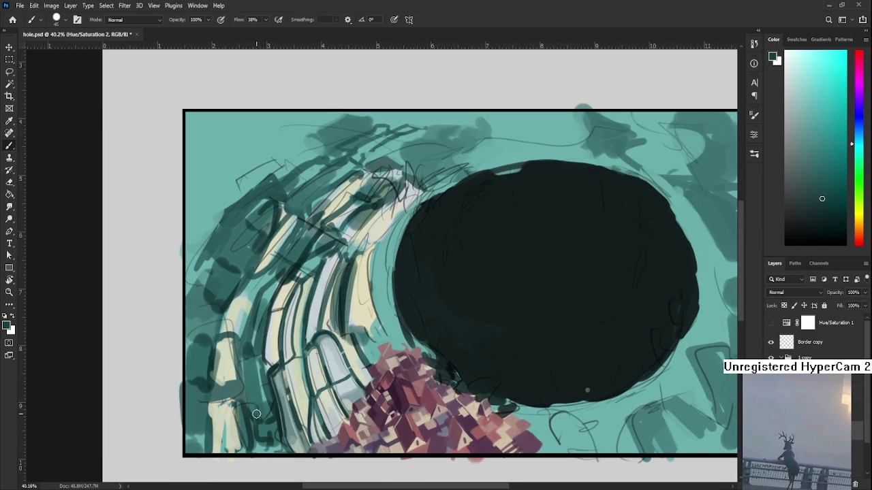
alt+click(270, 382)
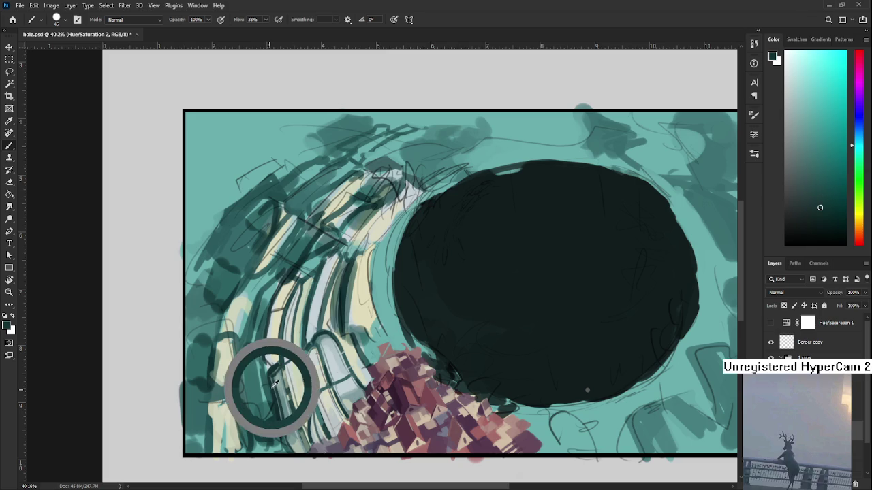
alt+click(269, 385)
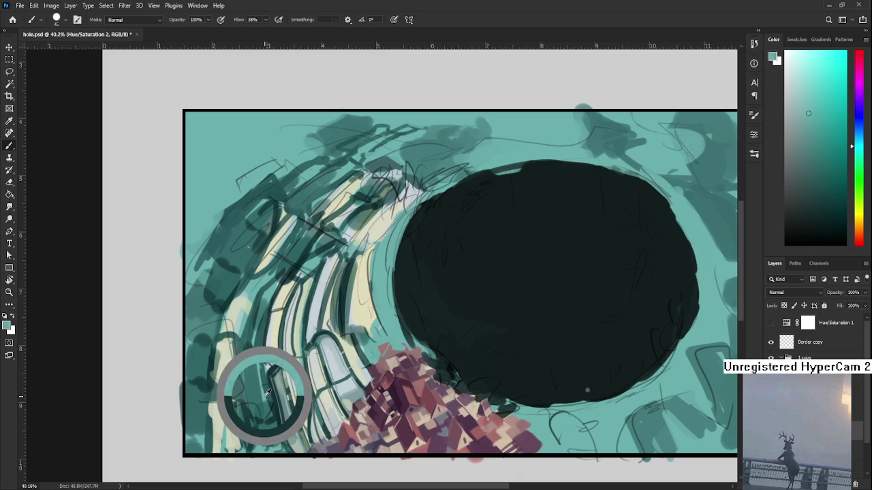
alt+click(263, 399)
drag(259, 363, 277, 449)
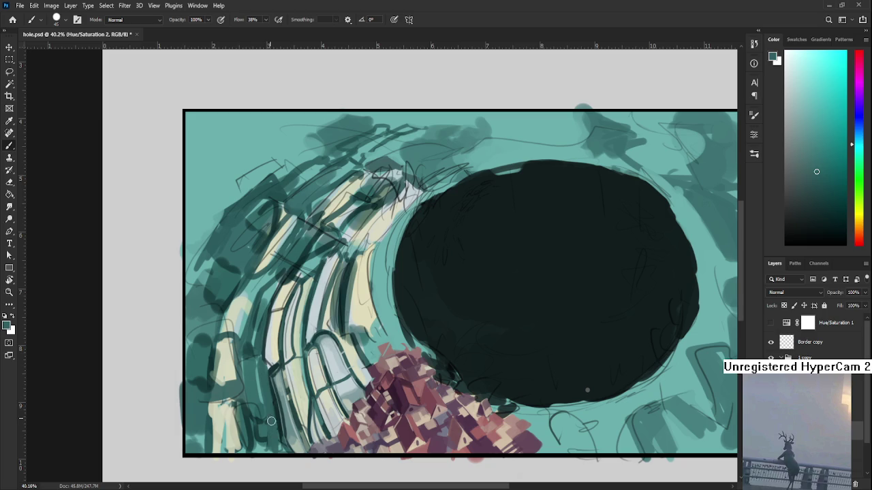
- Rework the dark strokes on the lower leftmost arch with a darker sampled colour
alt+click(264, 372)
drag(267, 374, 272, 402)
alt+click(265, 396)
scroll(295, 421, down, 1)
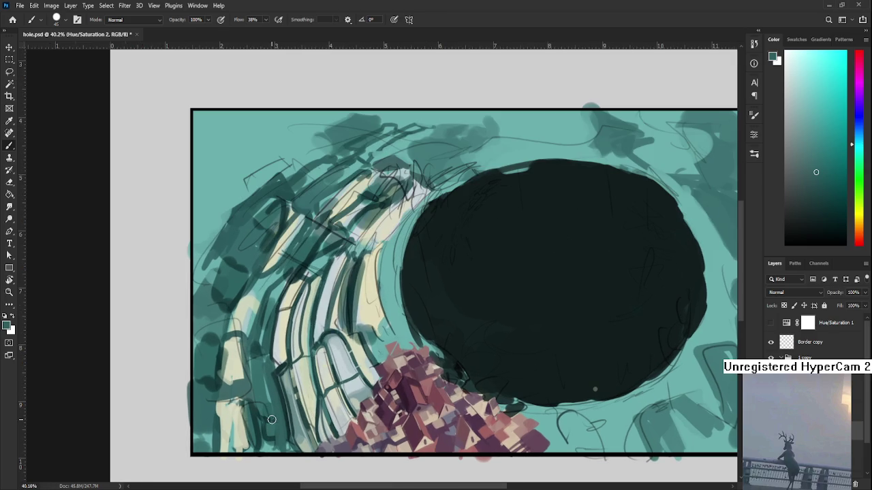
scroll(269, 419, up, 1)
- Paint a thin dark teal stroke near the bottom edge and redo a vertical one down to it
alt+click(285, 428)
alt+click(284, 435)
drag(283, 426, 293, 450)
alt+click(268, 387)
drag(271, 383, 269, 450)
key(ctrl+z)
drag(270, 378, 272, 443)
alt+click(276, 411)
alt+click(292, 437)
scroll(292, 418, down, 1)
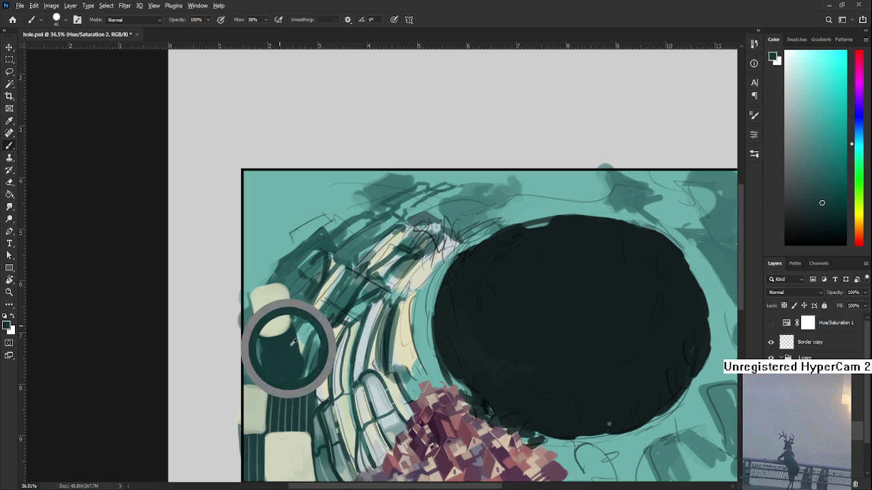
- Sample teals and cream, then paint lighter grey-teal over the dark block at left
alt+click(281, 320)
alt+click(294, 304)
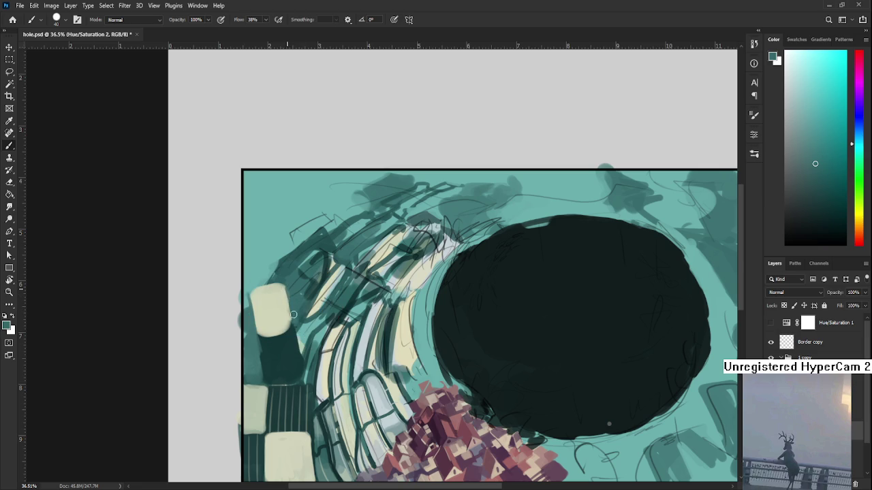
alt+click(294, 344)
alt+click(267, 328)
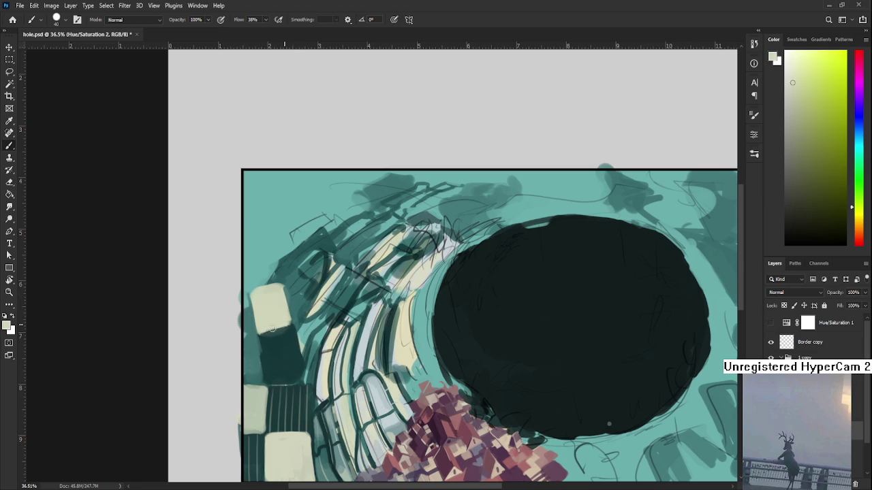
alt+click(263, 340)
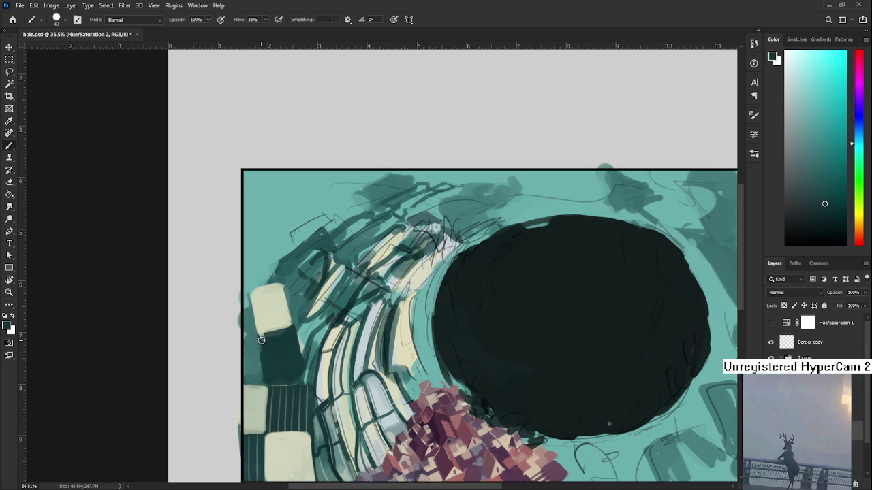
alt+click(269, 340)
alt+click(268, 338)
alt+click(290, 304)
alt+click(327, 287)
alt+click(360, 405)
alt+click(329, 429)
mouse_move(250, 341)
mouse_down()
mouse_move(249, 377)
mouse_move(264, 382)
mouse_up()
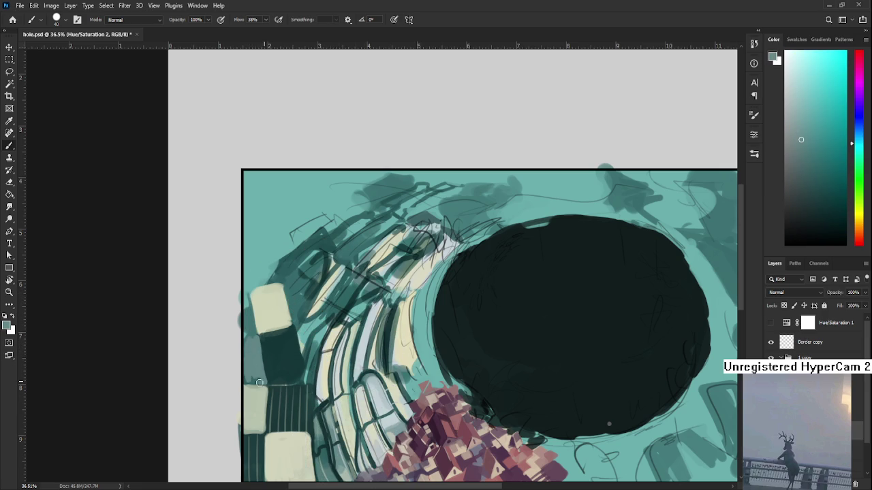
- Alternately sample darker and lighter teals from the dark block at left
alt+click(270, 366)
alt+click(260, 345)
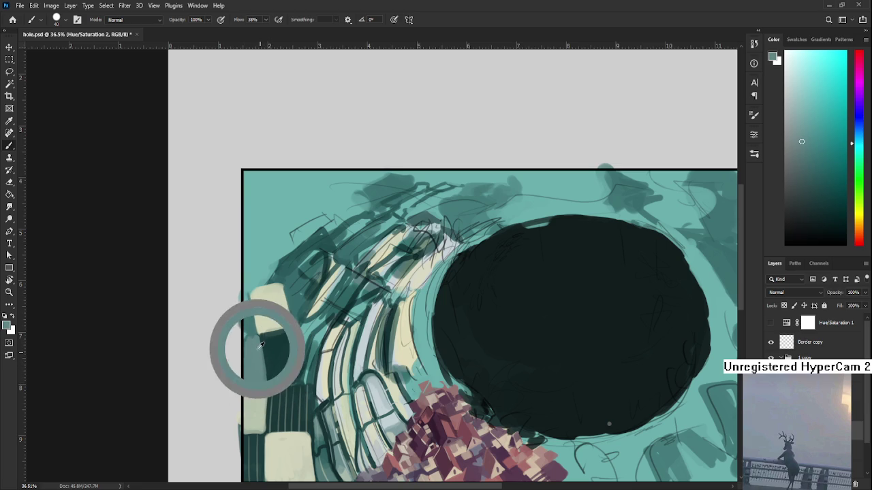
alt+click(250, 338)
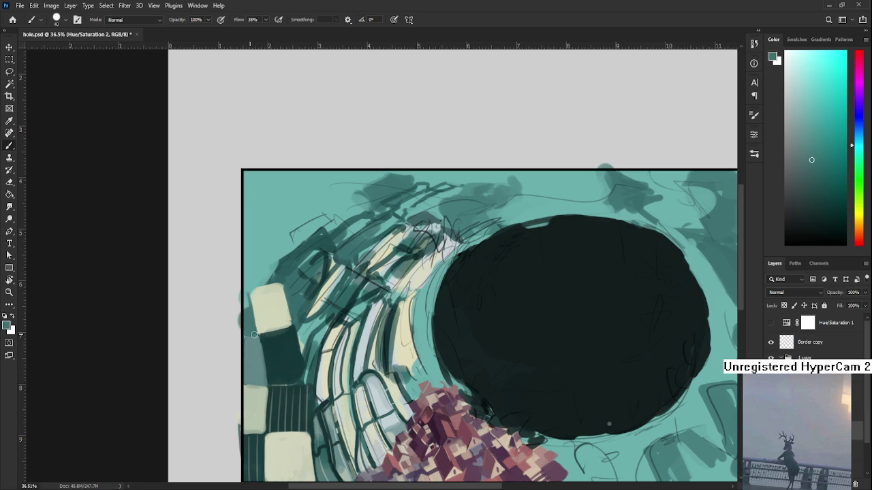
alt+click(256, 347)
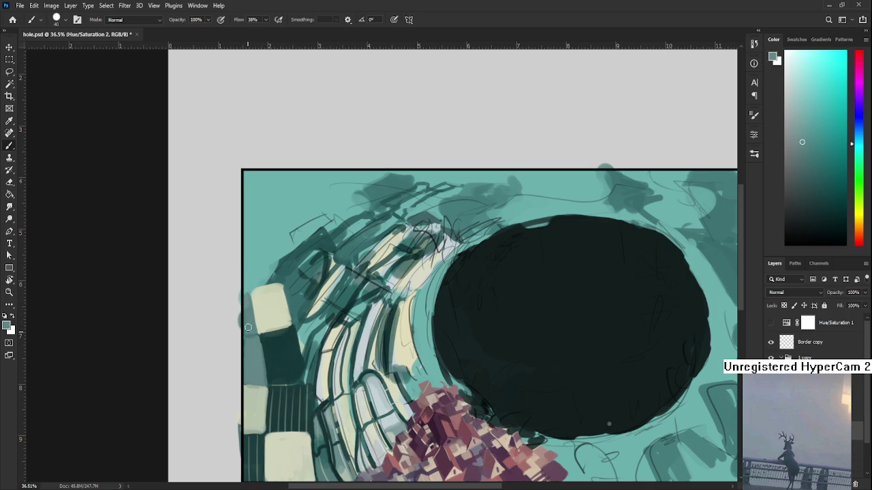
alt+click(259, 331)
alt+click(246, 342)
alt+click(272, 350)
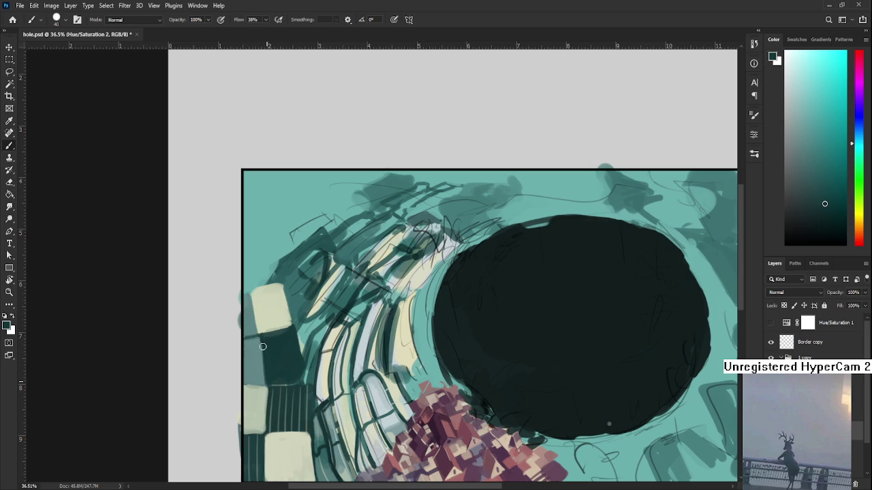
- Sample nearby dark and lighter teals and shrink the brush for finer detail
alt+click(293, 346)
alt+click(305, 366)
alt+click(312, 349)
alt+click(301, 368)
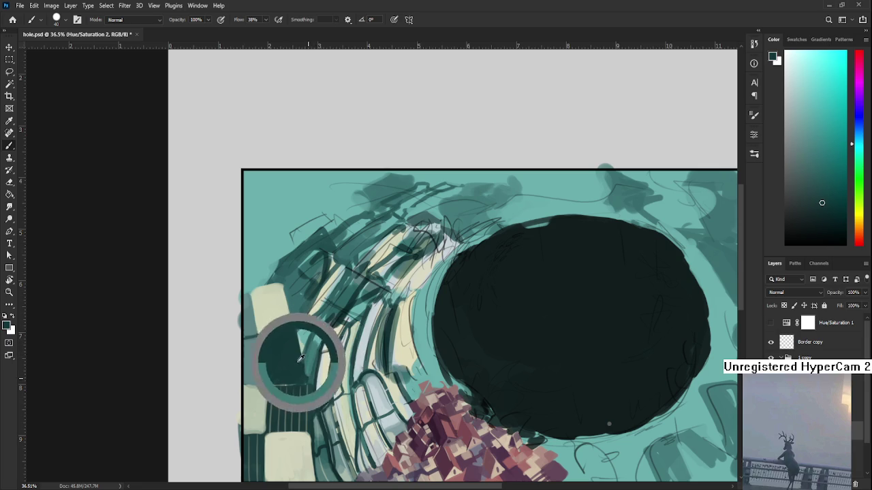
alt+click(318, 351)
alt+click(317, 346)
key(bracketleft)
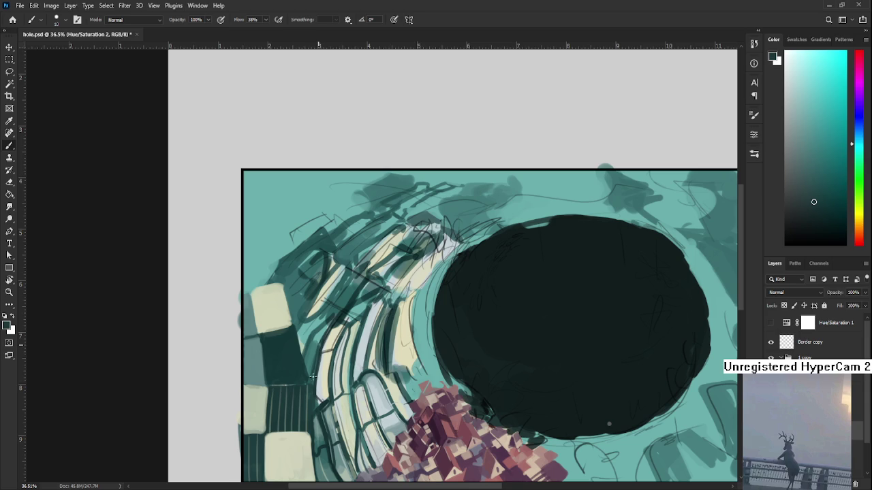
alt+click(320, 325)
- Enlarge the brush, rework the left arches with lighter teal, then sample dark teal
key(bracketright)
key(bracketright)
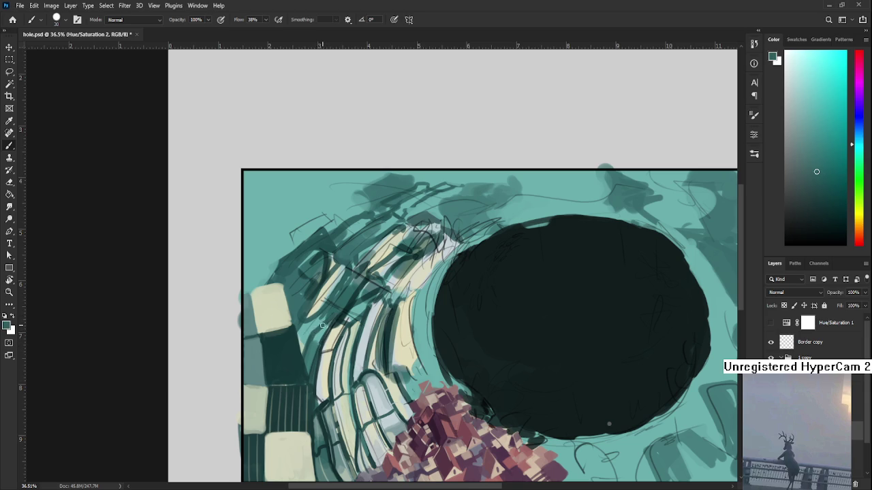
alt+click(314, 327)
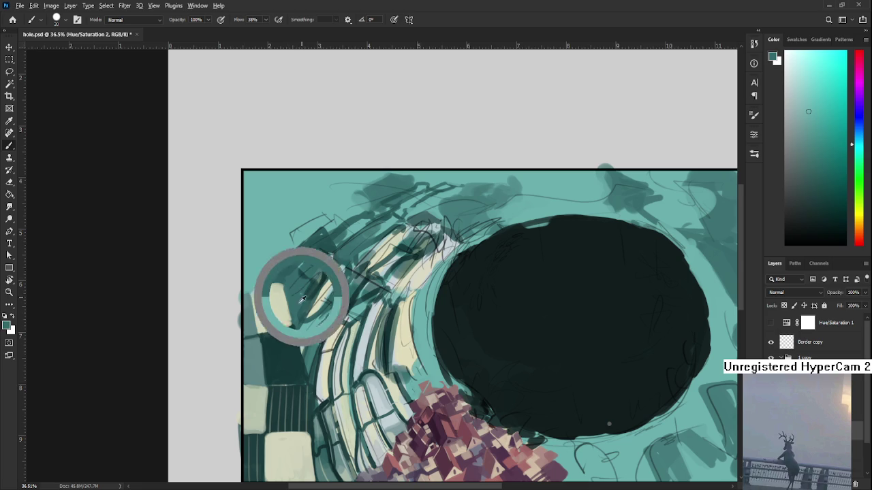
alt+click(273, 331)
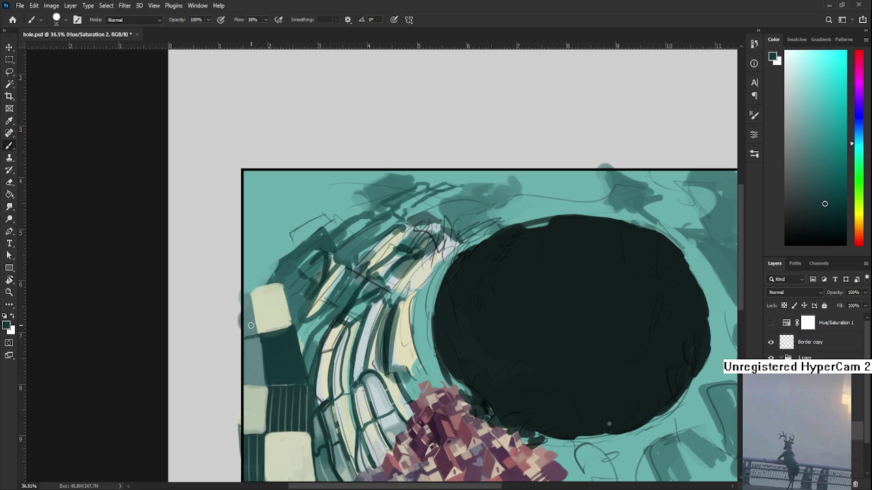
- Raise the brush to 60 and brush soft dark teal shading along the left edge
key(bracketright)
key(bracketright)
key(bracketright)
alt+click(268, 340)
alt+click(265, 365)
mouse_move(252, 386)
mouse_down()
mouse_move(252, 366)
mouse_move(262, 384)
mouse_move(268, 334)
mouse_up()
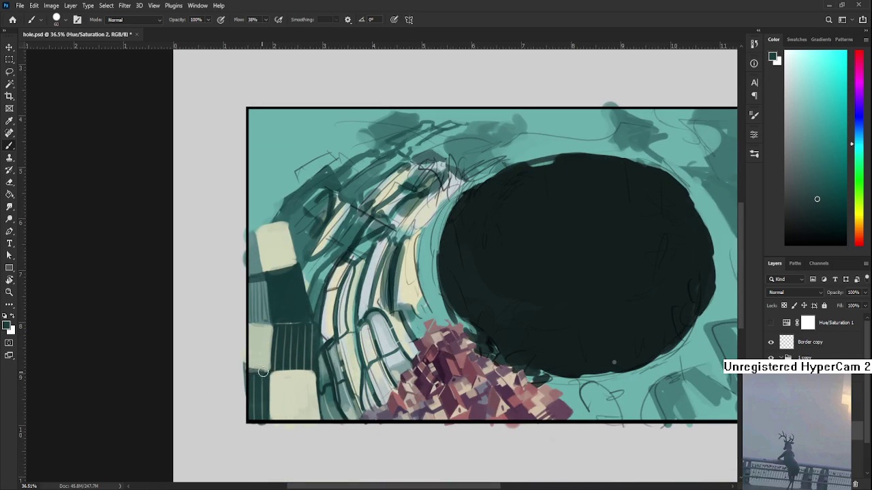
- Sample the block's light cream and paint it onto the top cube
alt+click(266, 372)
drag(266, 378, 269, 456)
alt+click(280, 351)
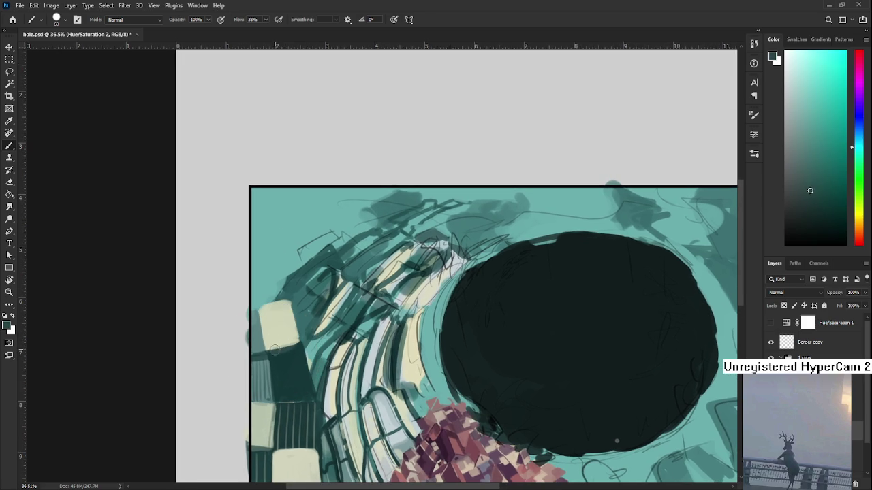
alt+click(269, 343)
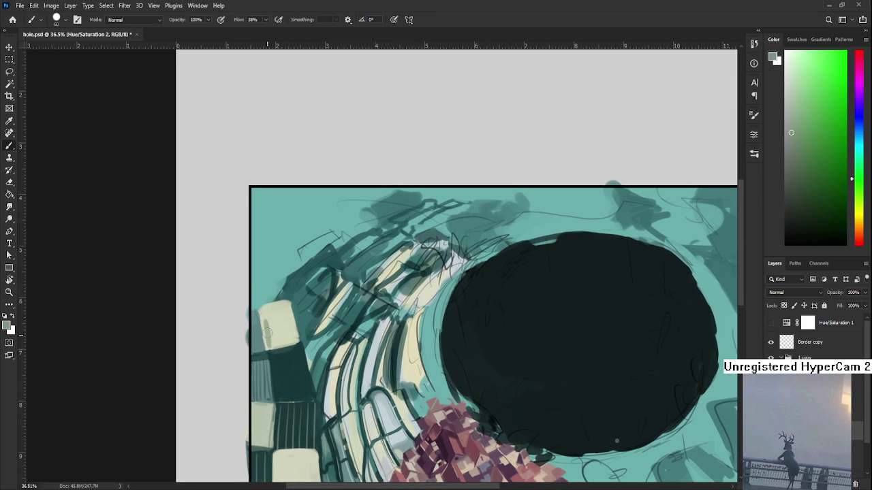
drag(278, 330, 268, 316)
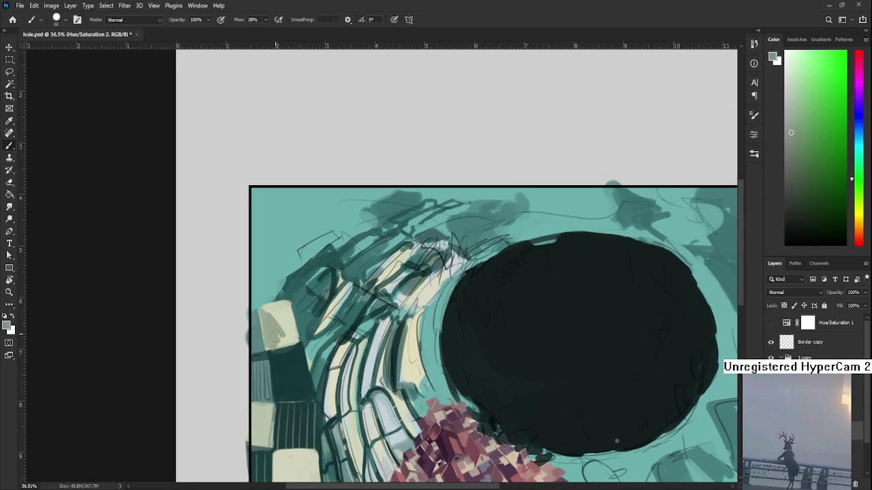
- Resample pale yellow-green and cream tones from the top cube to refine its highlight
alt+click(272, 312)
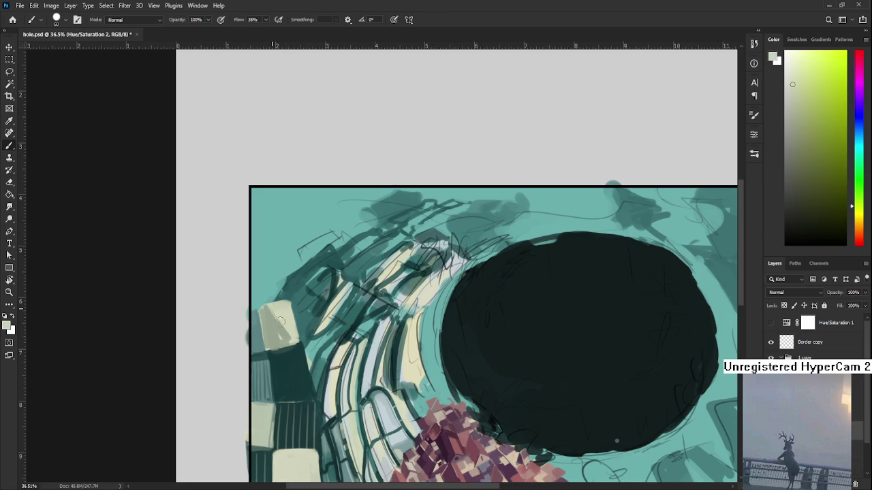
alt+click(273, 329)
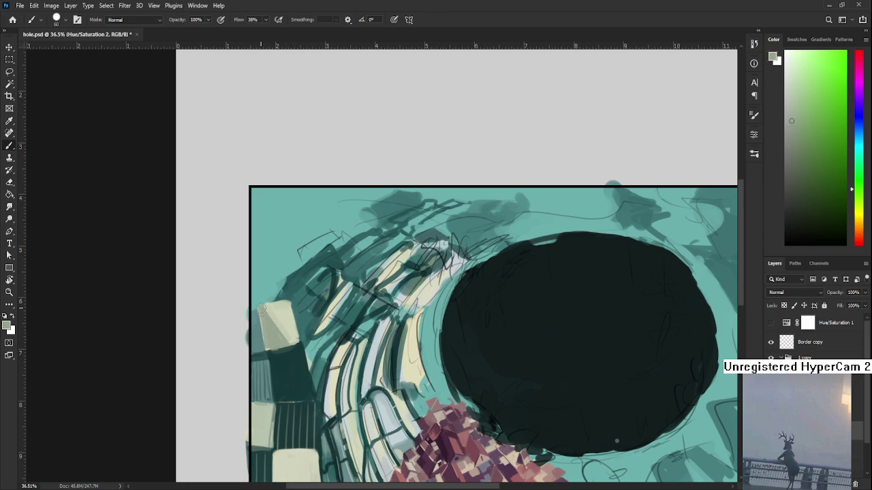
alt+click(288, 332)
alt+click(277, 329)
alt+click(276, 321)
alt+click(280, 315)
drag(278, 304, 254, 304)
alt+click(278, 312)
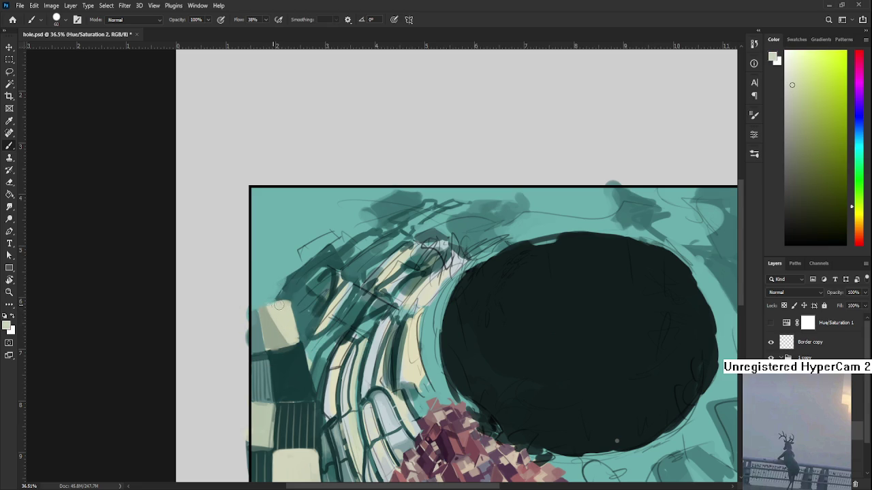
- Shrink the brush to 30 px and paint thin light edges on the striped block and under the cube
key(h)
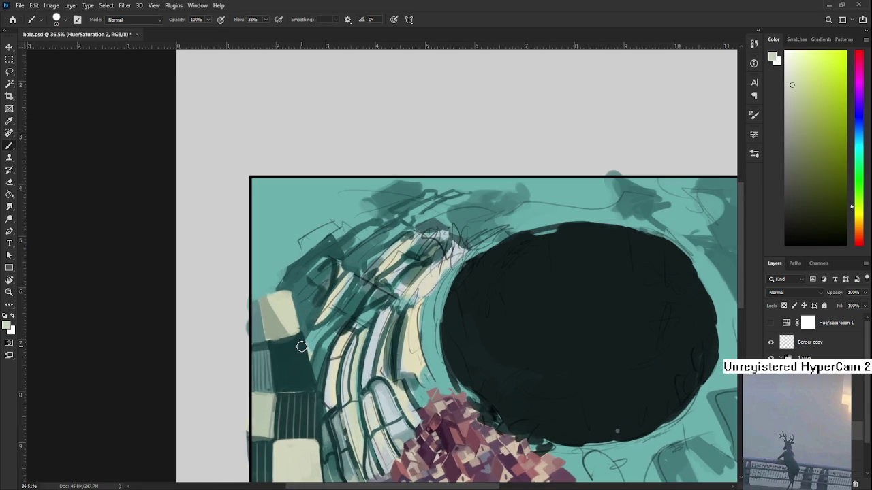
alt+click(278, 353)
alt+click(275, 405)
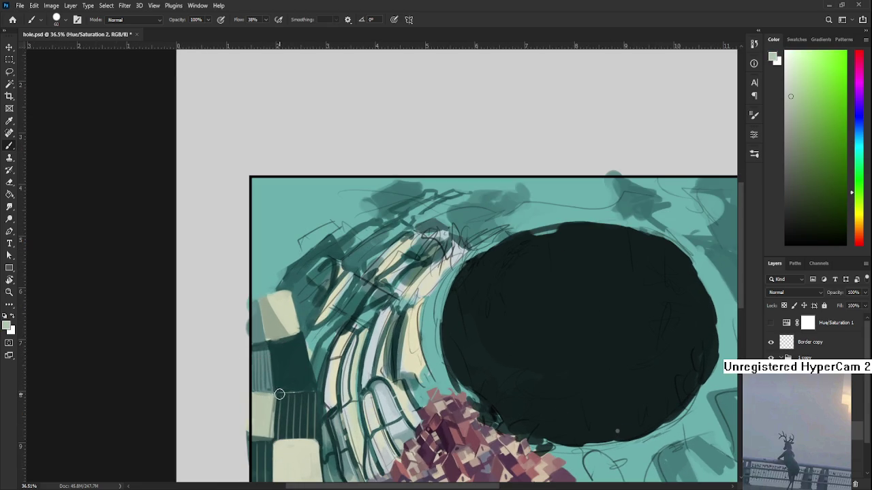
key(bracketleft)
key(bracketleft)
key(bracketleft)
drag(276, 390, 313, 391)
drag(275, 391, 319, 391)
drag(267, 340, 303, 336)
drag(302, 335, 266, 340)
scroll(330, 346, down, 2)
scroll(334, 343, down, 3)
scroll(336, 342, down, 2)
scroll(336, 342, down, 2)
scroll(336, 342, up, 1)
scroll(333, 344, up, 2)
scroll(320, 351, up, 3)
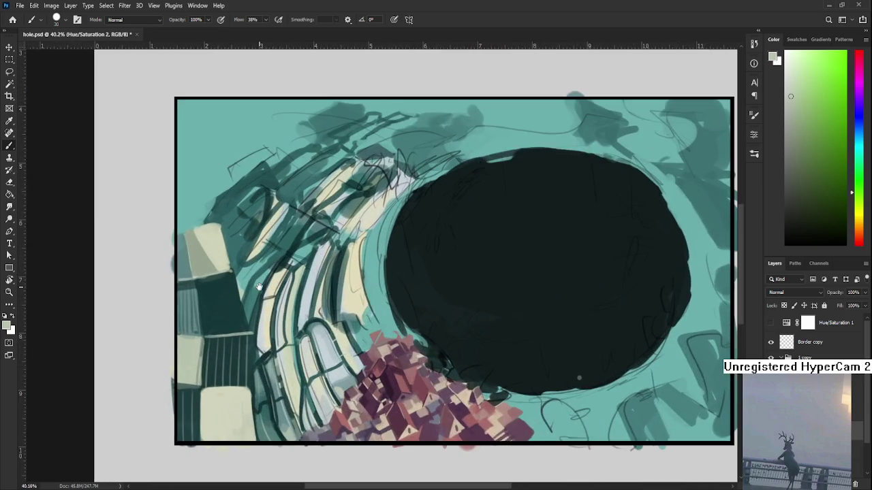
- Sample dark teal and paint a dark block stroke left of the cream arches
alt+click(320, 316)
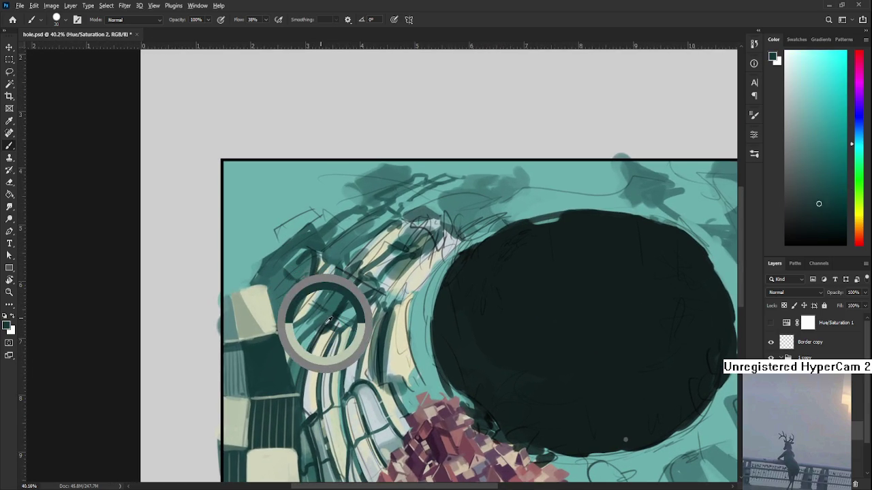
mouse_move(282, 337)
mouse_down()
mouse_move(289, 364)
mouse_move(290, 355)
mouse_move(287, 361)
mouse_move(298, 358)
mouse_up()
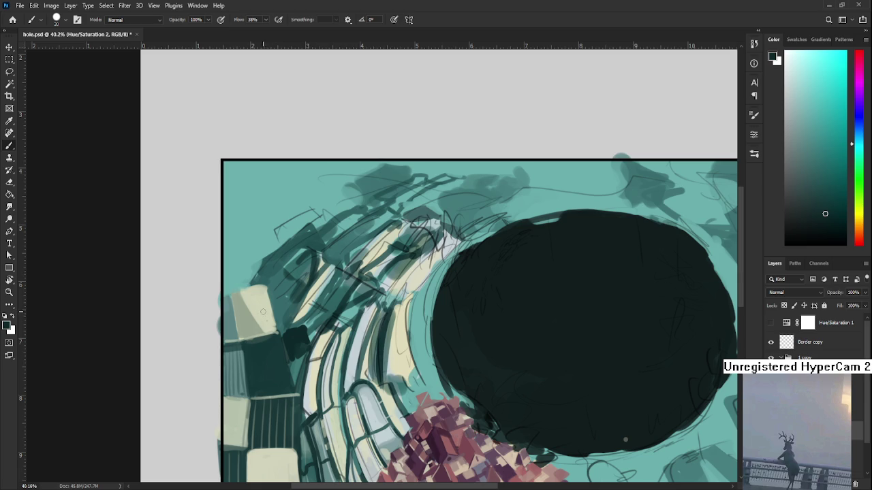
- Alternately sample cream and teal tones around the top cube at the left edge
alt+click(241, 311)
alt+click(250, 299)
alt+click(243, 282)
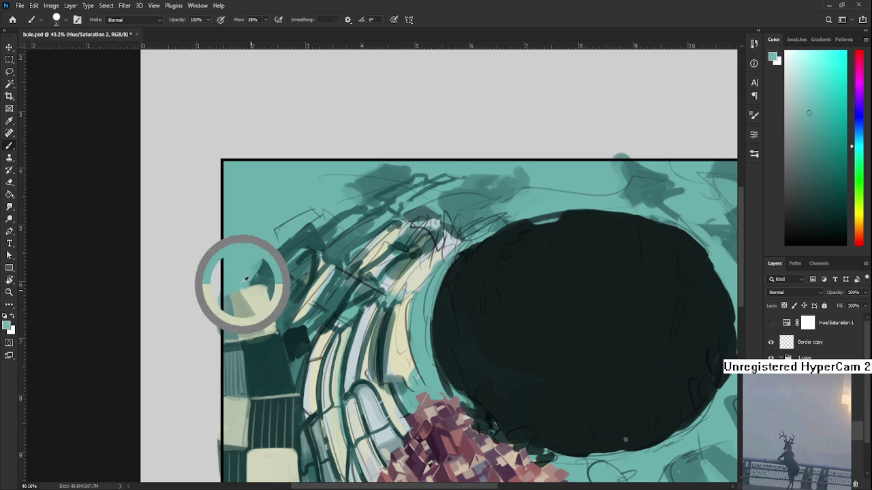
alt+click(250, 290)
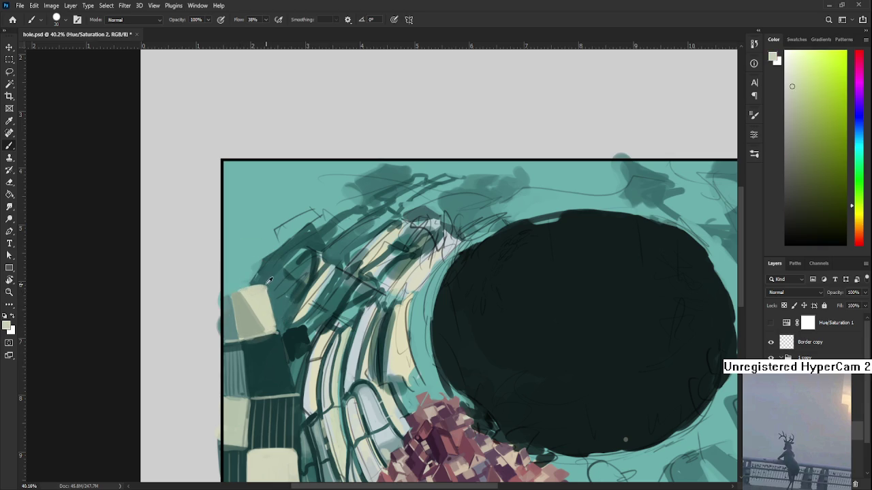
alt+click(247, 285)
alt+click(246, 290)
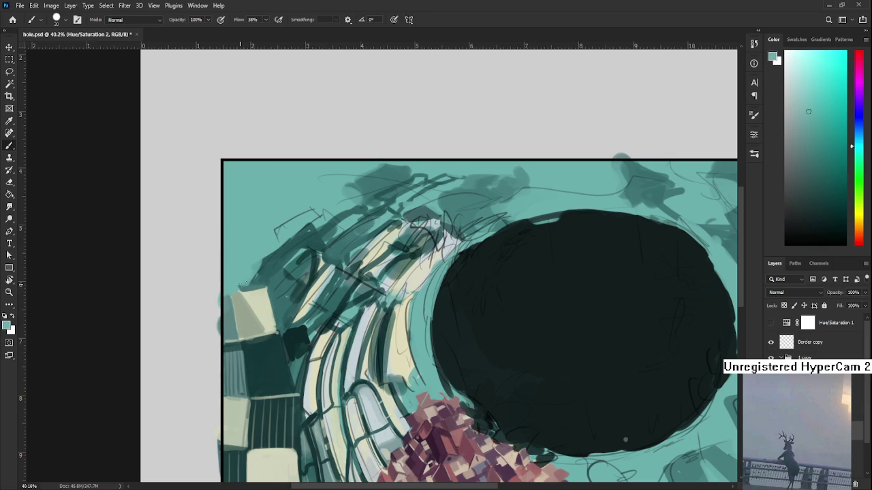
alt+click(264, 283)
alt+click(243, 253)
alt+click(272, 249)
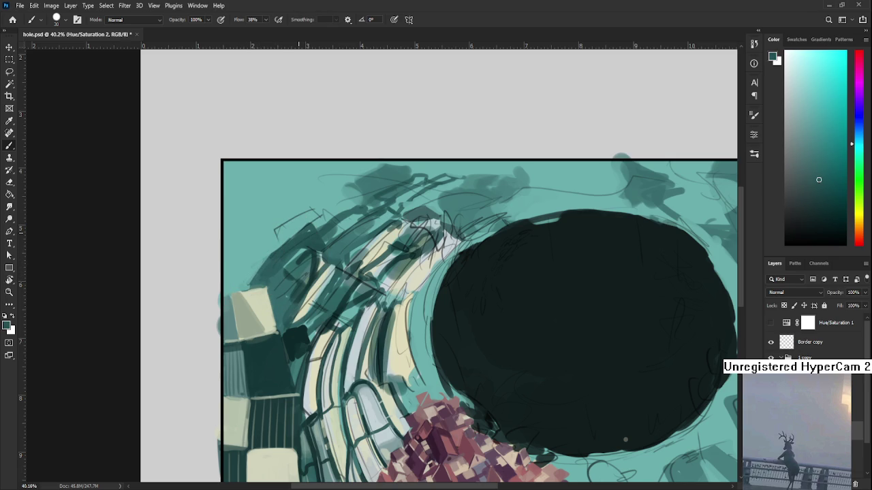
- Zoom out to check the cube, zoom back in, and resample its light yellow and green tones
scroll(312, 237, down, 2)
scroll(316, 235, down, 1)
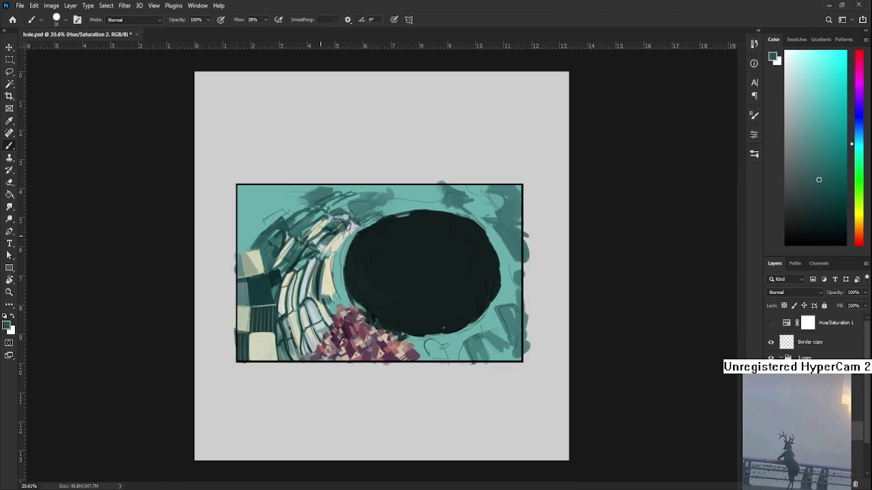
scroll(322, 232, up, 1)
scroll(323, 233, up, 1)
scroll(320, 230, down, 3)
scroll(318, 226, down, 1)
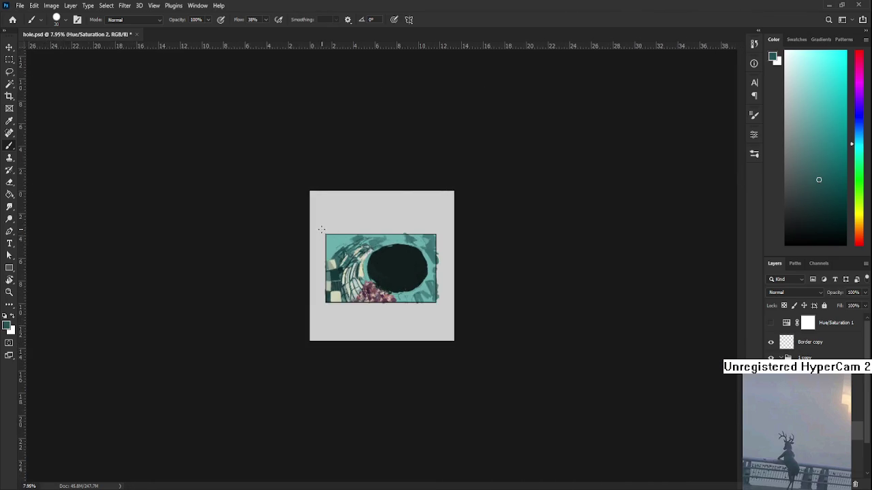
scroll(313, 221, up, 3)
scroll(315, 238, up, 1)
scroll(316, 265, up, 1)
scroll(319, 286, up, 1)
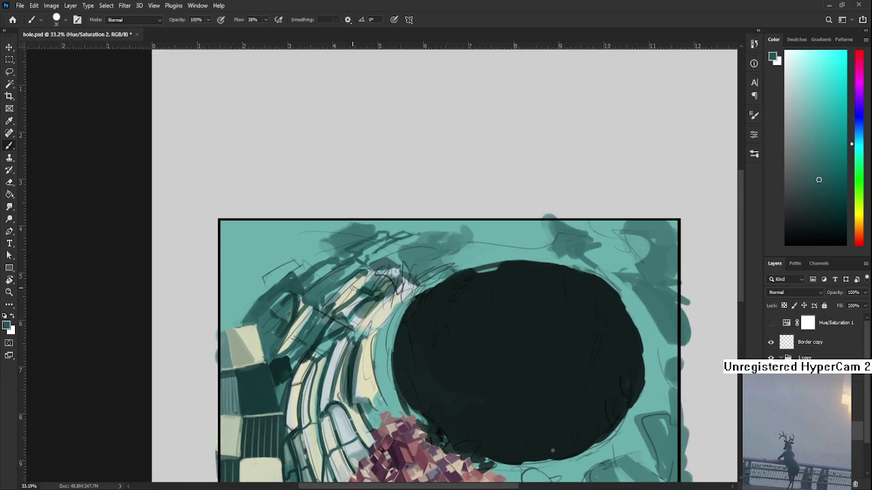
alt+click(291, 324)
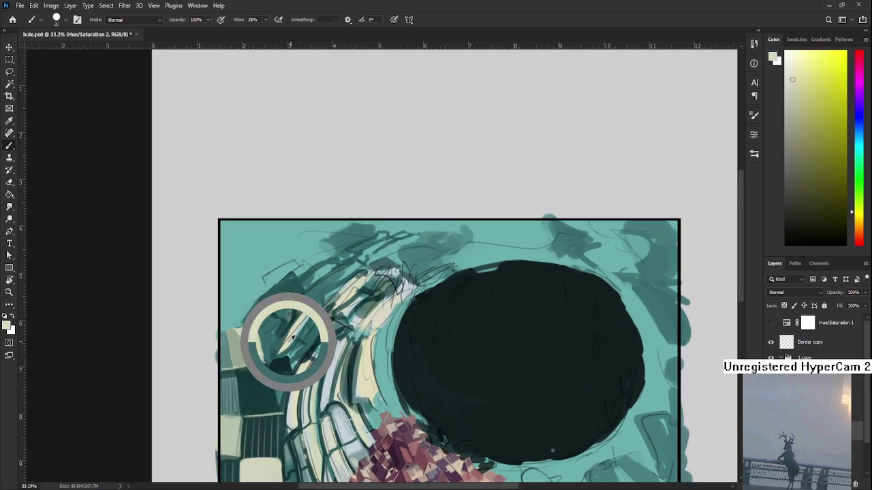
scroll(298, 324, down, 2)
scroll(304, 310, down, 1)
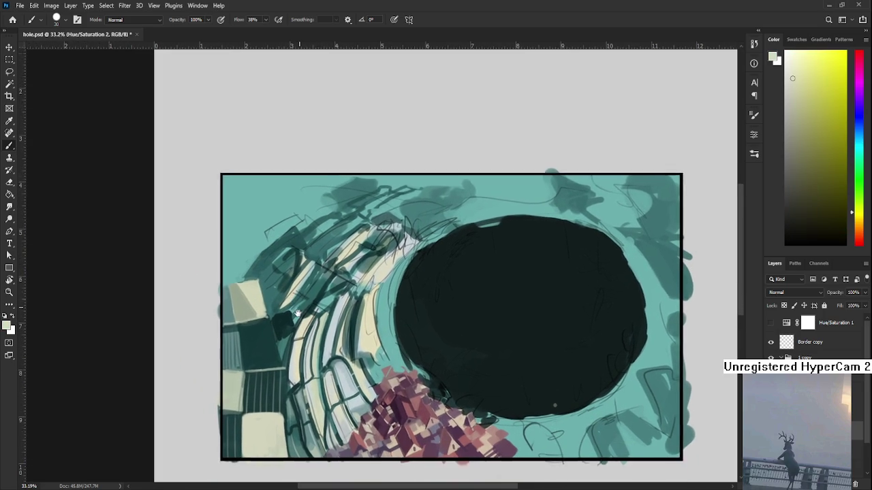
alt+click(301, 318)
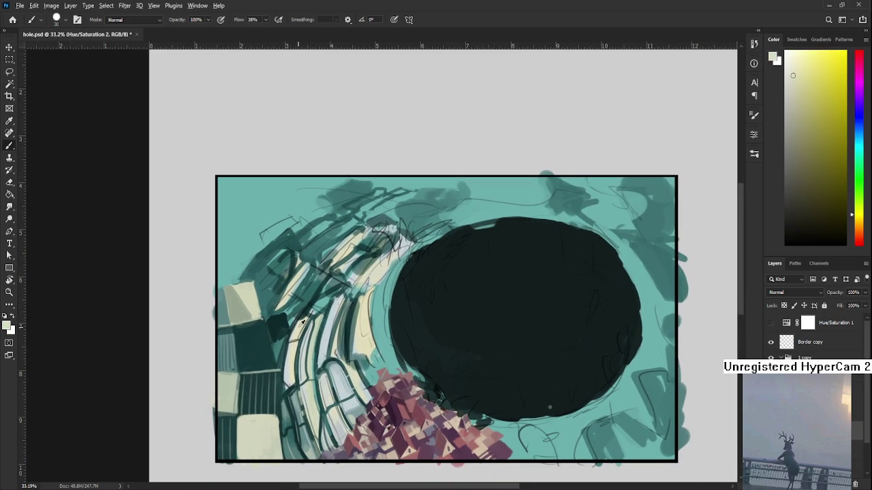
alt+click(303, 353)
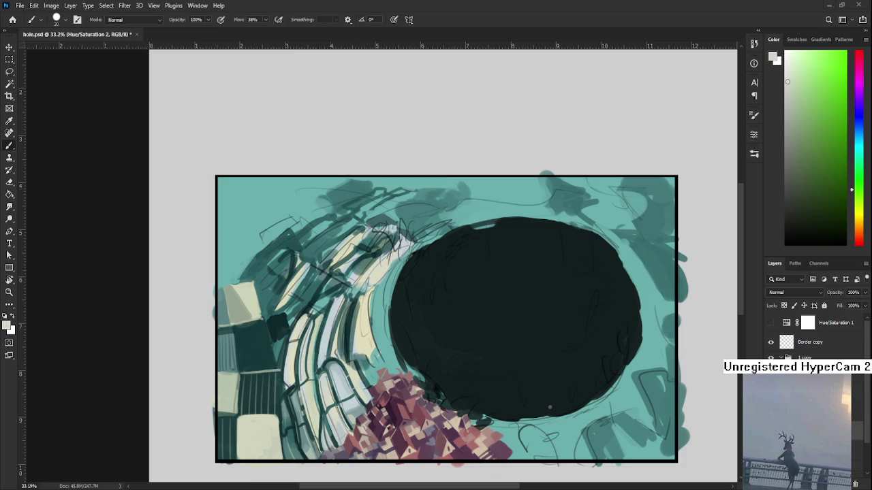
scroll(267, 318, up, 2)
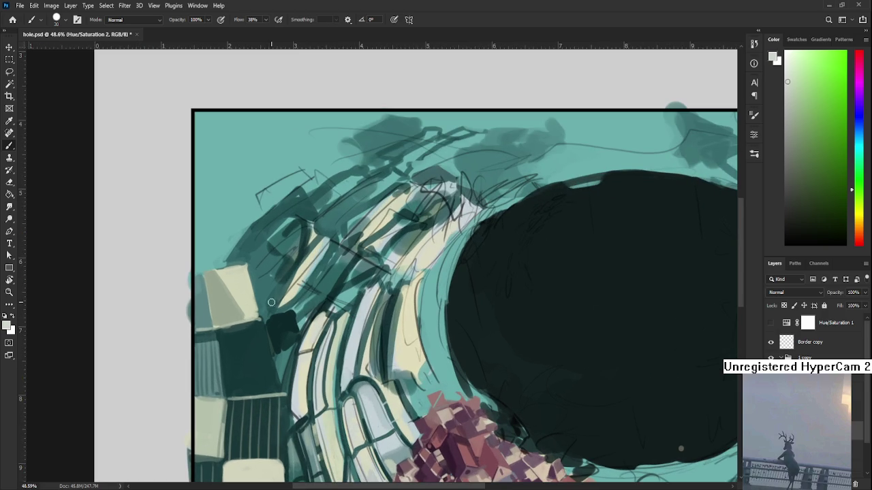
alt+click(232, 276)
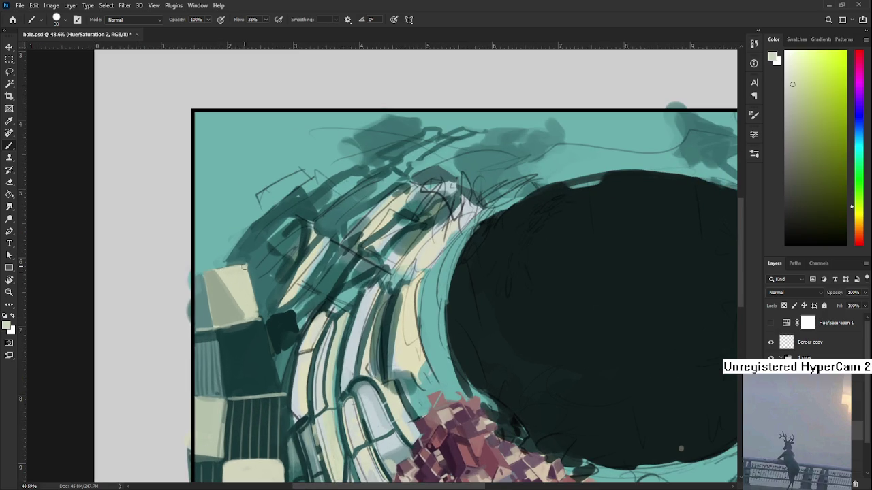
alt+click(249, 261)
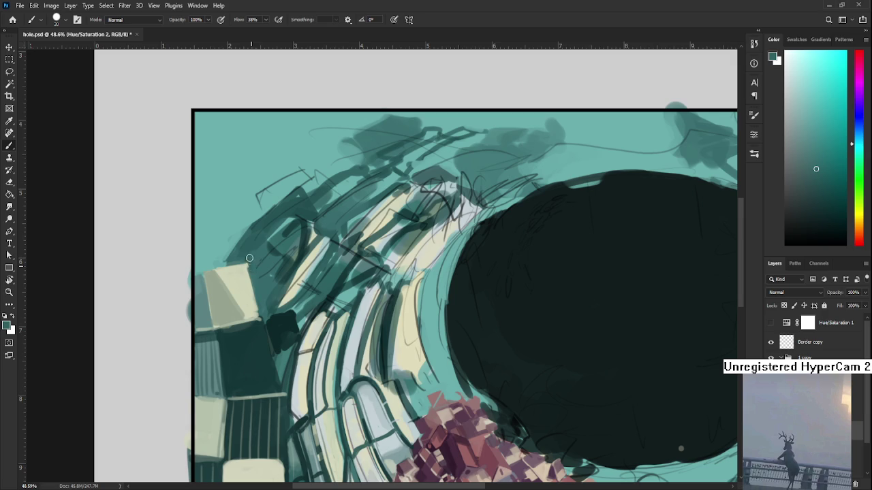
scroll(250, 260, up, 2)
alt+click(215, 264)
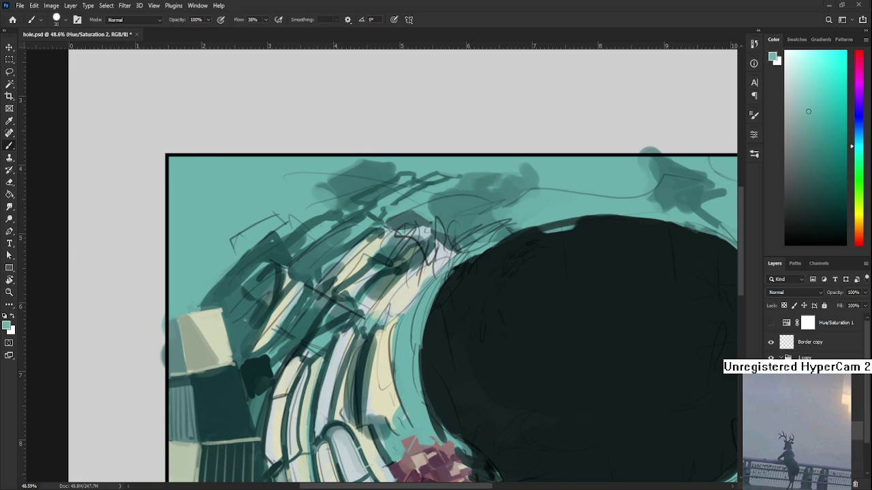
scroll(290, 303, down, 2)
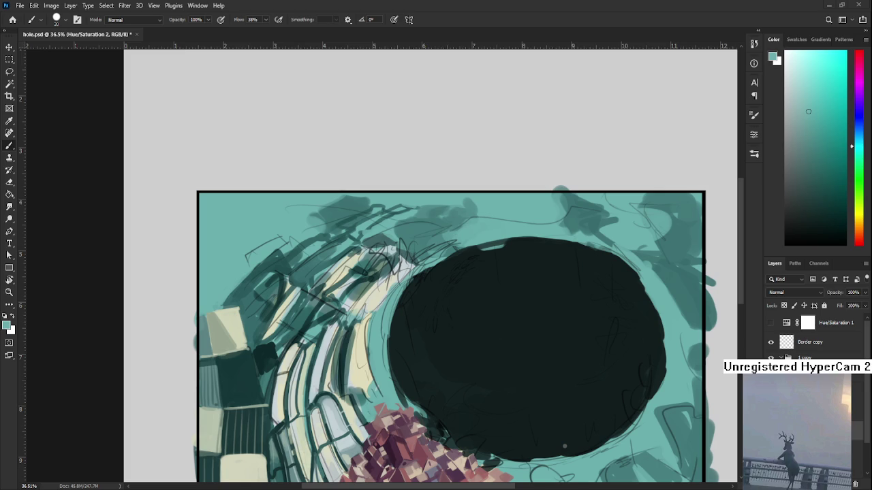
- Sample several teal and light cream tones from the arches and dark blocks
alt+click(285, 274)
alt+click(276, 287)
alt+click(280, 283)
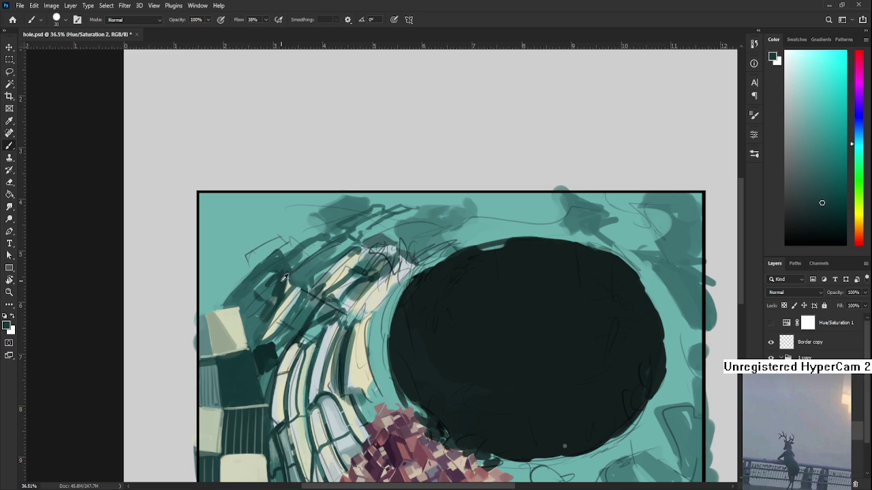
alt+click(254, 289)
alt+click(263, 307)
alt+click(278, 299)
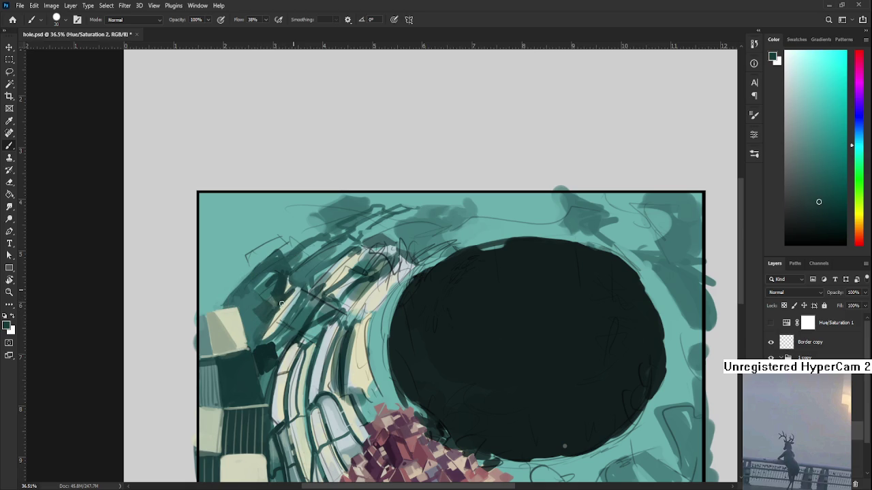
alt+click(282, 291)
alt+click(287, 281)
alt+click(263, 326)
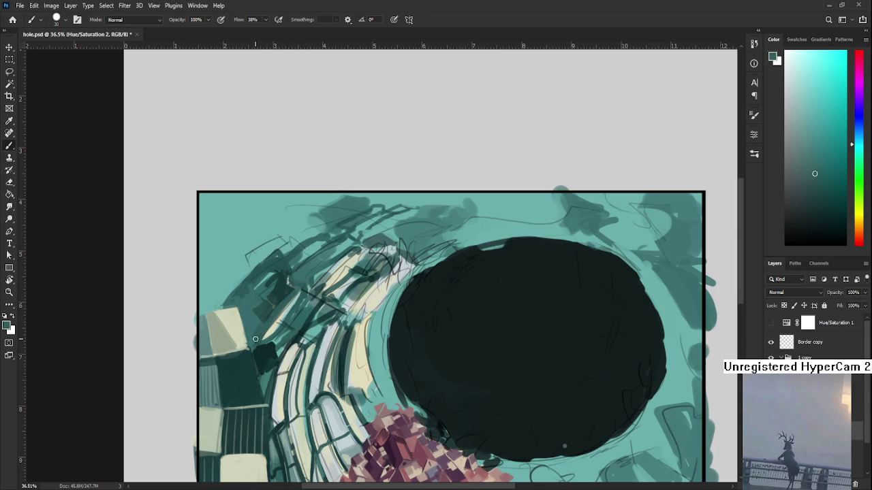
alt+click(274, 325)
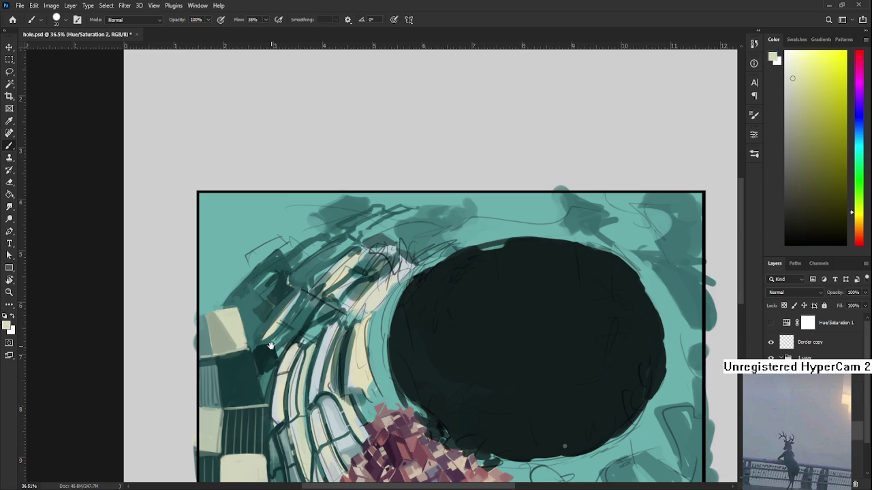
- Paint a lighter green stroke over the dark block, then sample dark teal and pale yellow below
drag(284, 325, 289, 293)
alt+click(275, 344)
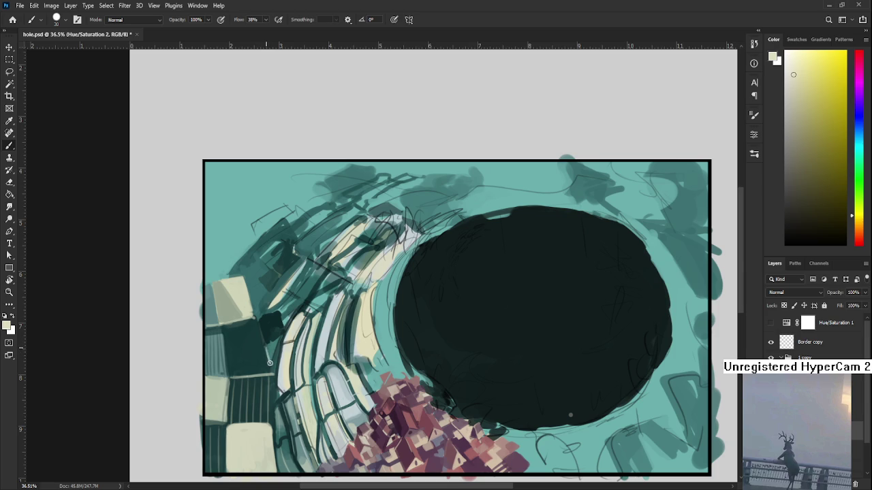
drag(267, 348, 275, 368)
drag(296, 320, 274, 376)
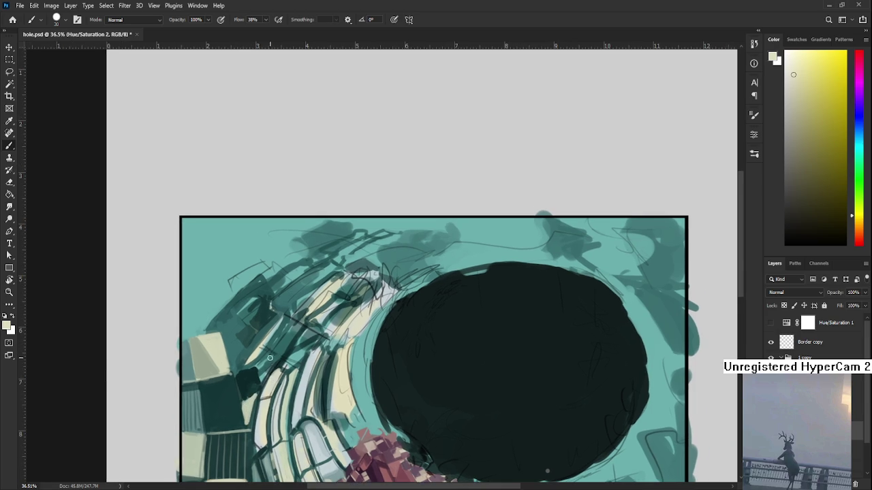
alt+click(248, 398)
alt+click(247, 400)
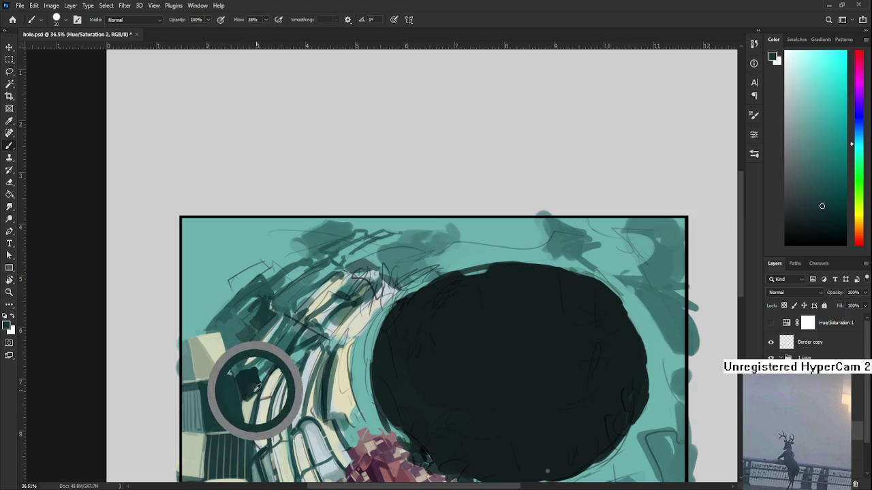
alt+click(250, 392)
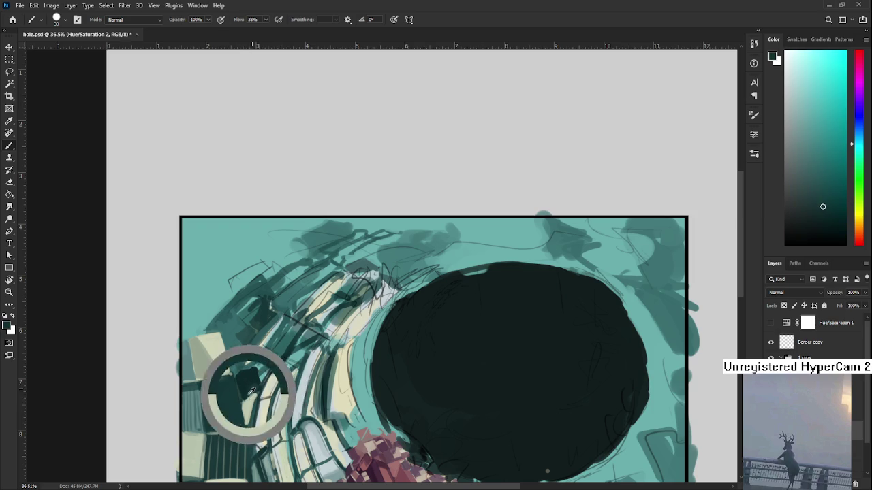
alt+click(267, 390)
drag(269, 389, 257, 393)
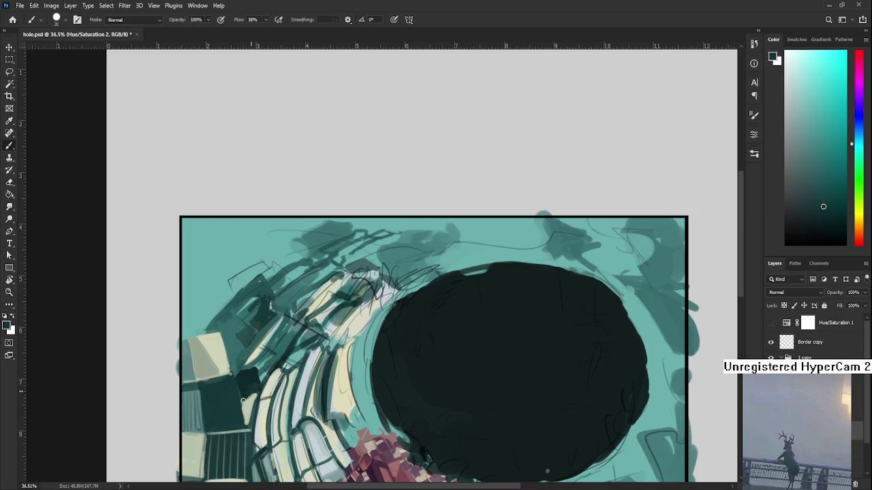
alt+click(236, 406)
alt+click(235, 408)
alt+click(243, 409)
drag(254, 424, 250, 372)
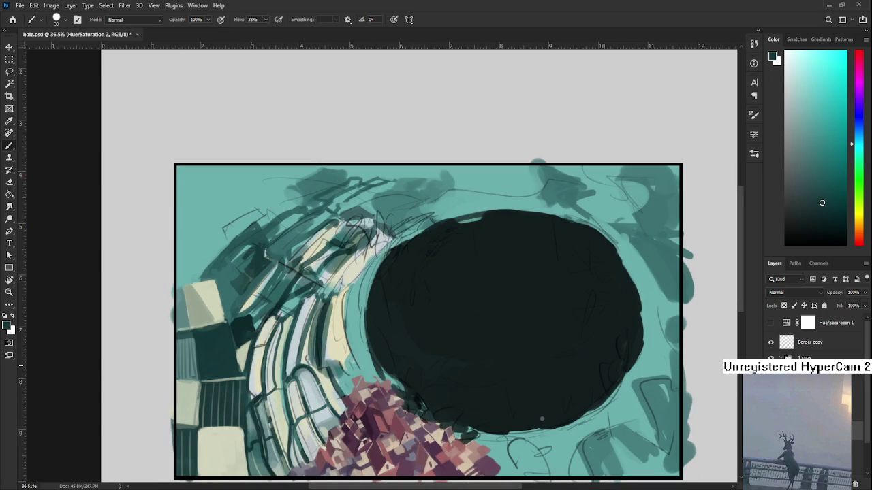
- Zoom out and back in on hole.psd, then return to the Home screen of recent files
scroll(250, 200, down, 3)
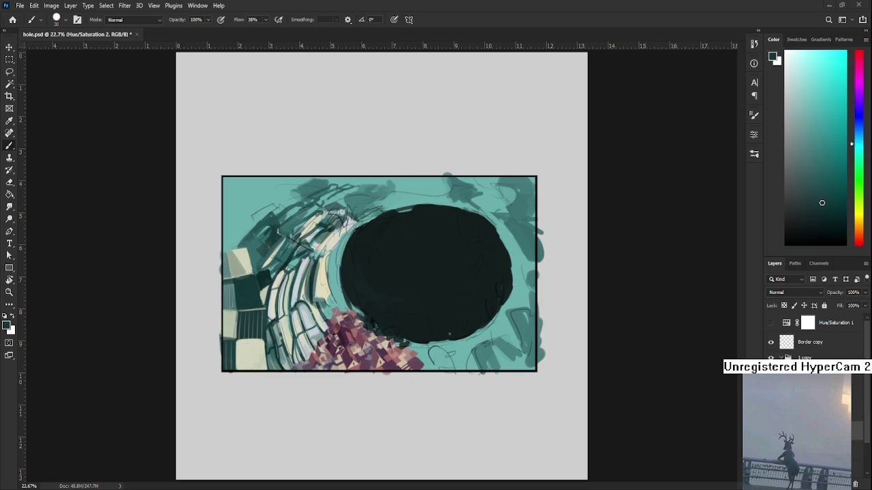
scroll(450, 308, up, 2)
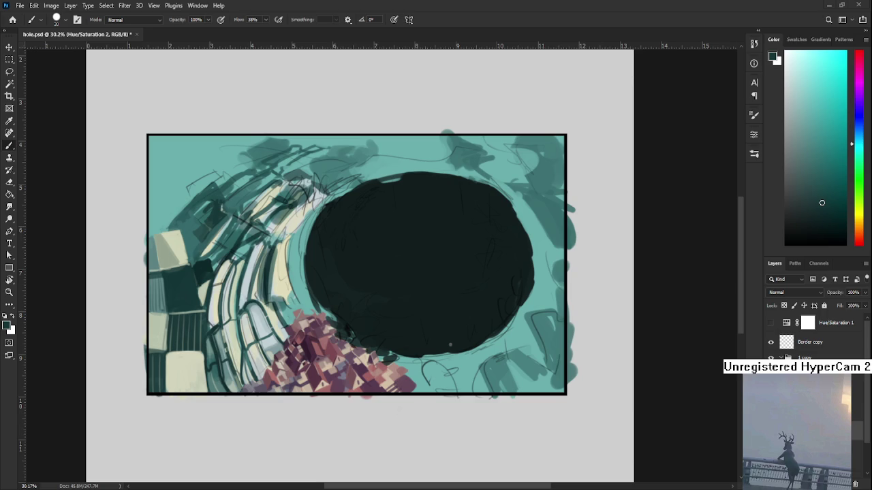
click(13, 19)
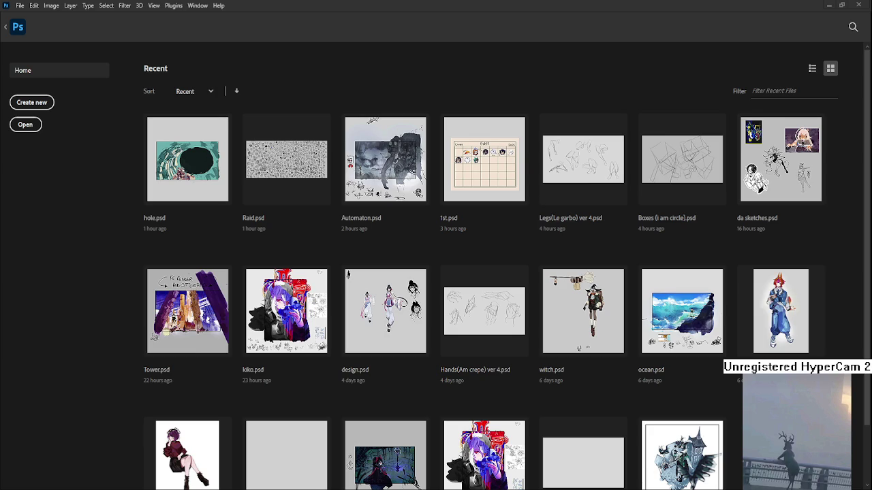
- Open Raid.psd from the Recent files grid
click(280, 152)
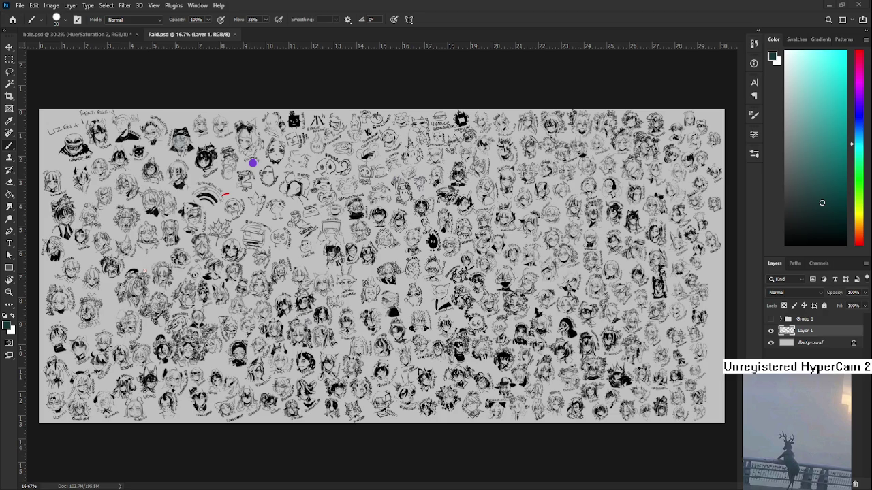
- Zoom and pan across the Raid.psd sketch sheet to find the cat-eared head
scroll(207, 276, up, 3)
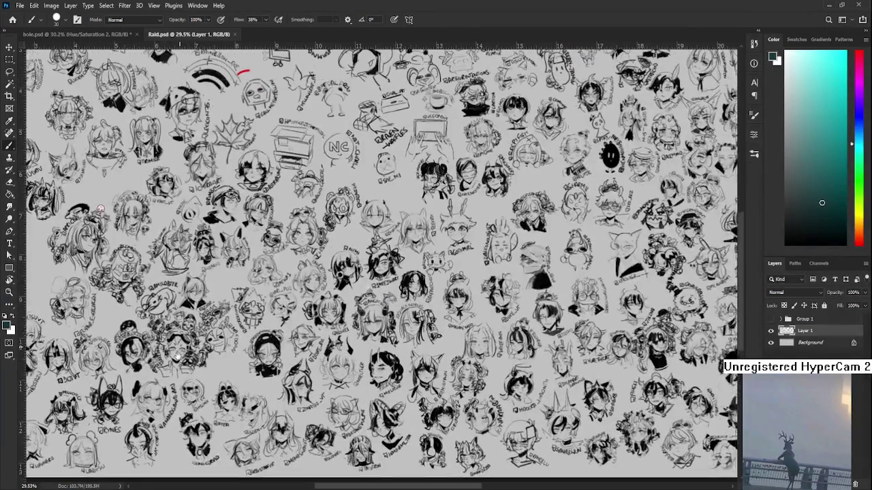
scroll(382, 266, up, 1)
scroll(192, 361, up, 1)
scroll(194, 371, up, 1)
scroll(198, 381, up, 1)
scroll(202, 390, up, 1)
mouse_move(201, 390)
mouse_down()
mouse_move(276, 334)
mouse_move(264, 309)
mouse_move(136, 395)
mouse_up()
scroll(264, 310, down, 1)
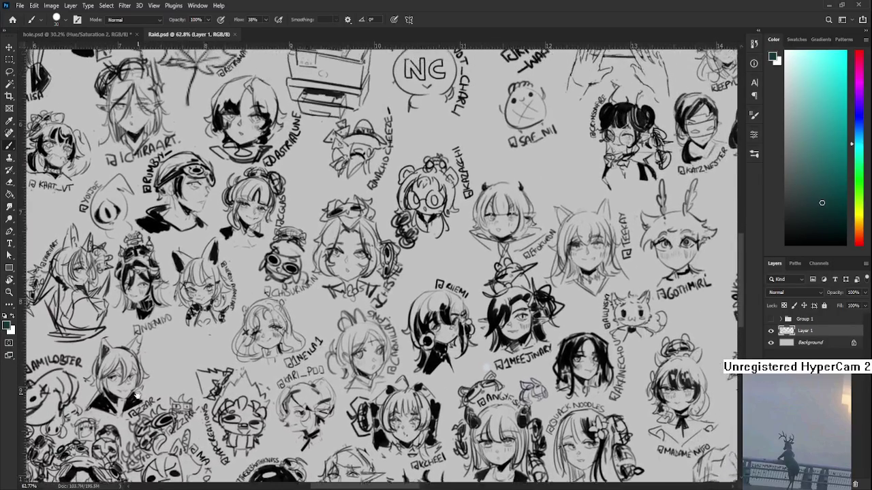
drag(462, 237, 507, 332)
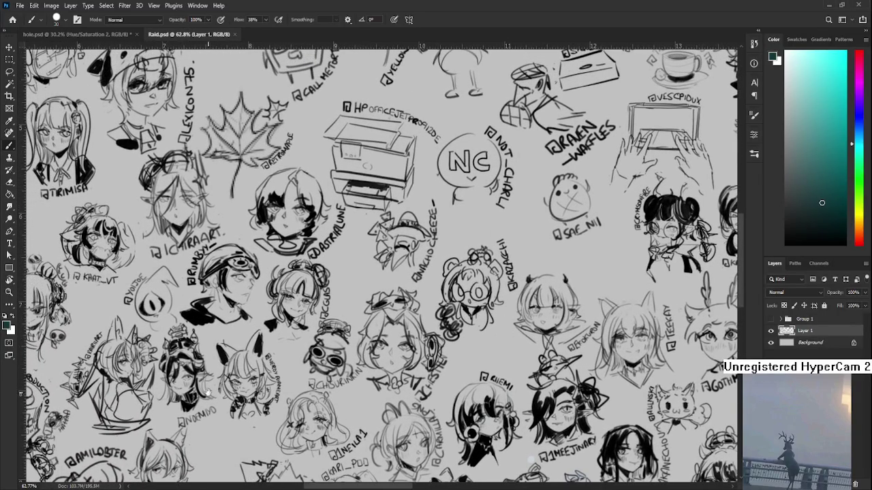
mouse_move(209, 391)
mouse_down()
mouse_move(296, 299)
mouse_move(310, 311)
mouse_up()
drag(255, 289, 247, 195)
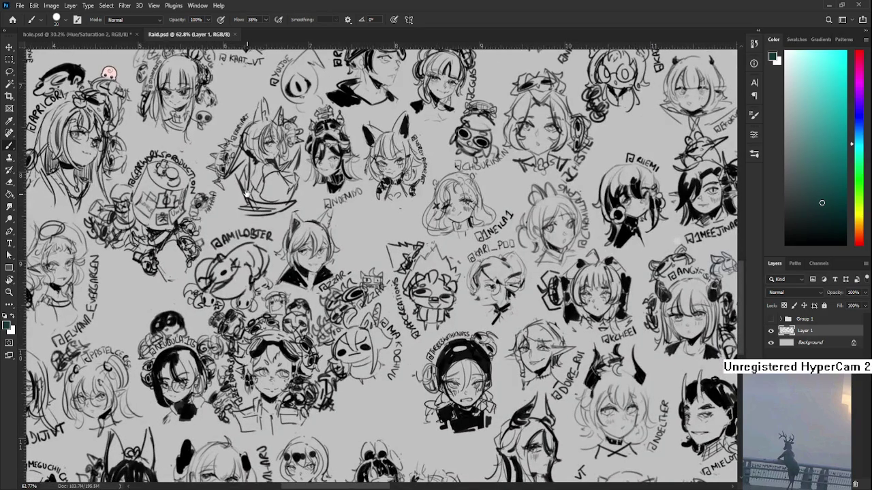
drag(231, 315, 268, 306)
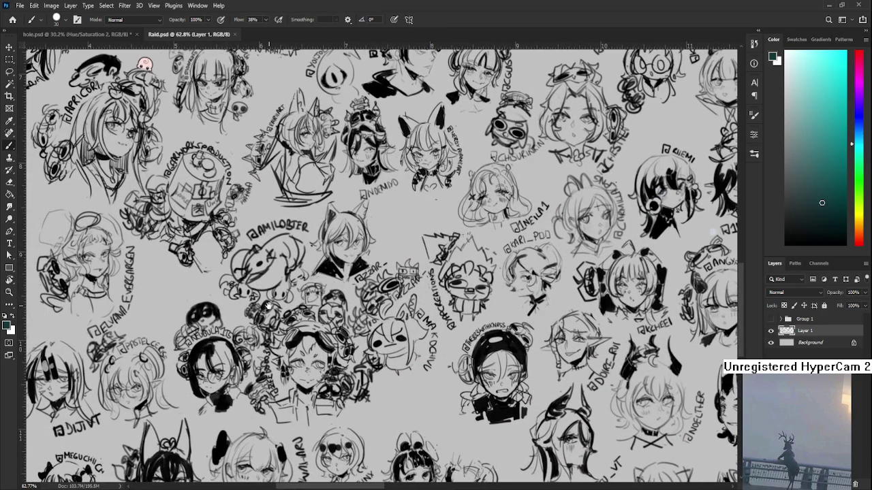
scroll(267, 306, down, 2)
mouse_move(267, 305)
mouse_down()
mouse_move(193, 287)
mouse_move(325, 295)
mouse_move(316, 363)
mouse_move(277, 435)
mouse_move(289, 395)
mouse_up()
scroll(193, 286, down, 1)
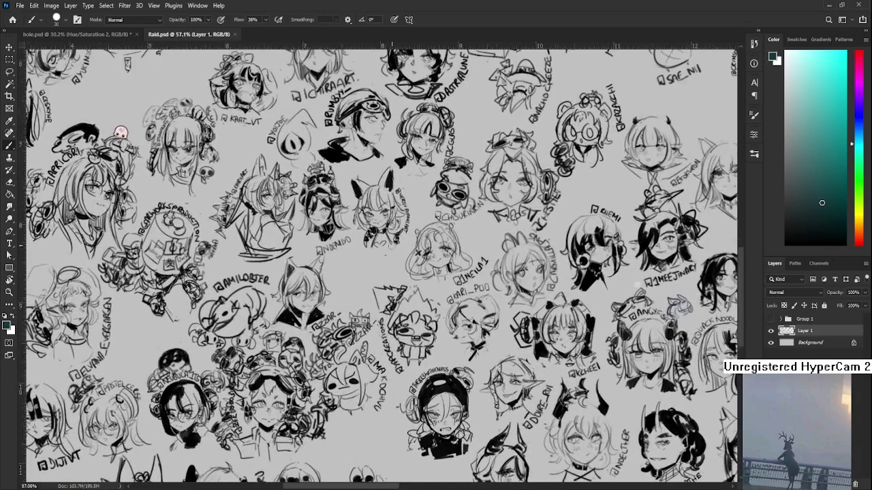
scroll(355, 388, up, 3)
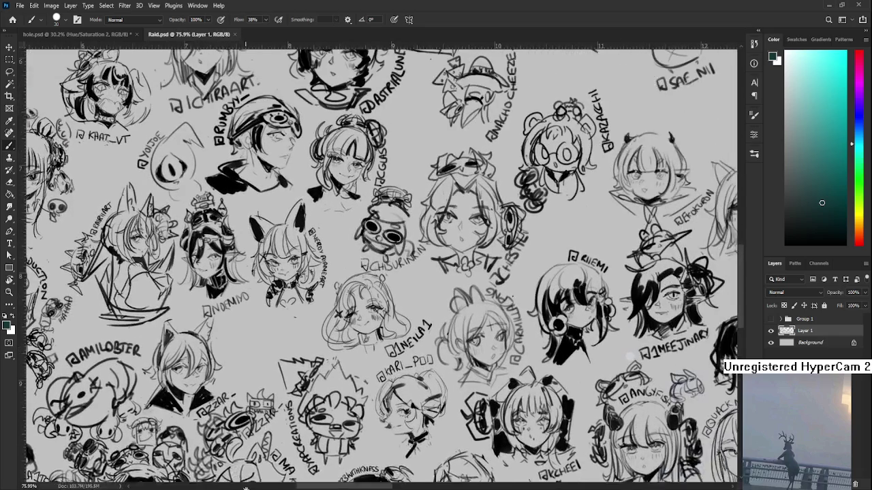
- Rotate the canvas view about 53° counter-clockwise and adjust the zoom
key(r)
mouse_move(280, 312)
mouse_down()
mouse_move(357, 375)
mouse_move(355, 295)
mouse_move(407, 293)
mouse_move(300, 211)
mouse_up()
scroll(357, 373, up, 3)
scroll(355, 294, up, 2)
scroll(355, 294, down, 5)
scroll(407, 293, up, 4)
- Draw a thin black arc with a size-3 brush above the cat ear
key(b)
key(bracketleft)
key(bracketleft)
key(bracketleft)
click(576, 298)
drag(808, 231, 784, 245)
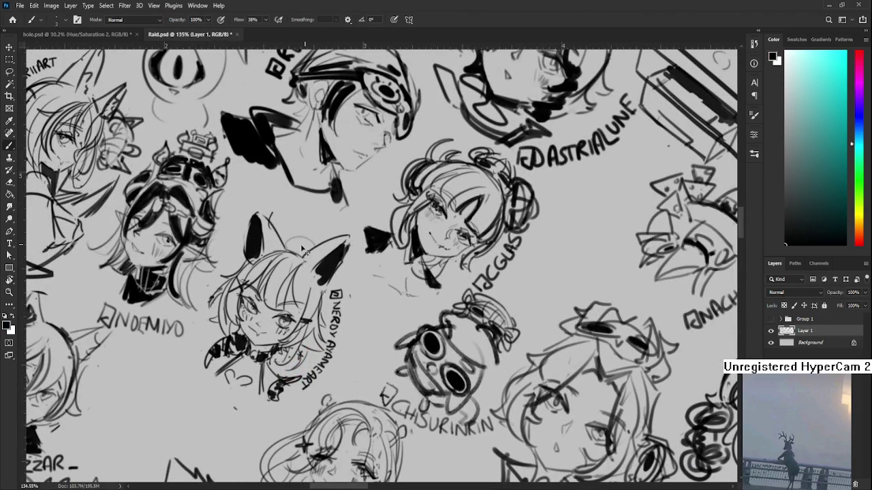
mouse_move(284, 243)
mouse_down()
mouse_move(316, 246)
mouse_move(288, 216)
mouse_move(321, 225)
mouse_move(277, 250)
mouse_move(286, 242)
mouse_up()
key(ctrl+z)
key(ctrl+z)
- Switch to hole.psd and place the red-moon character illustration
key(ctrl+Tab)
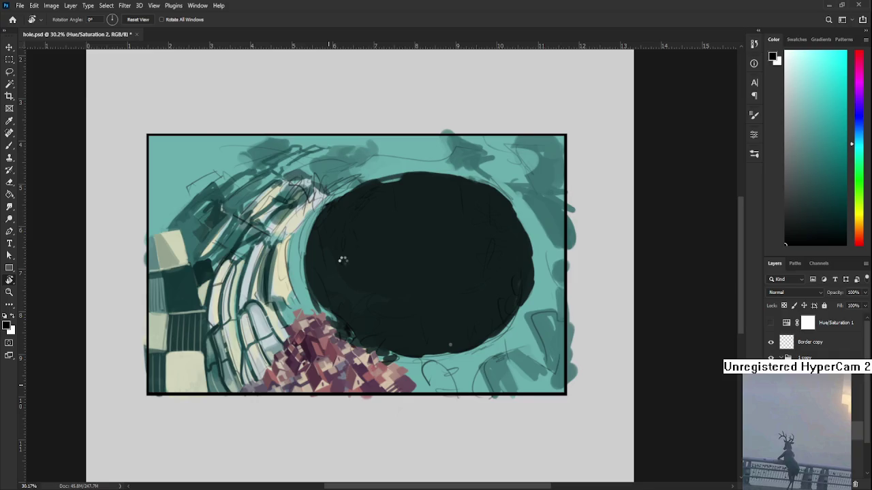
key(ctrl+t)
key(Return)
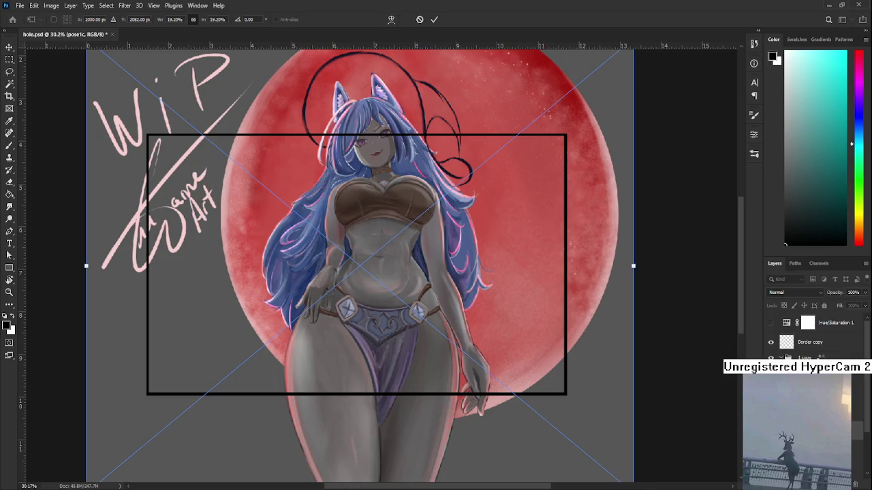
key(r)
scroll(395, 352, down, 3)
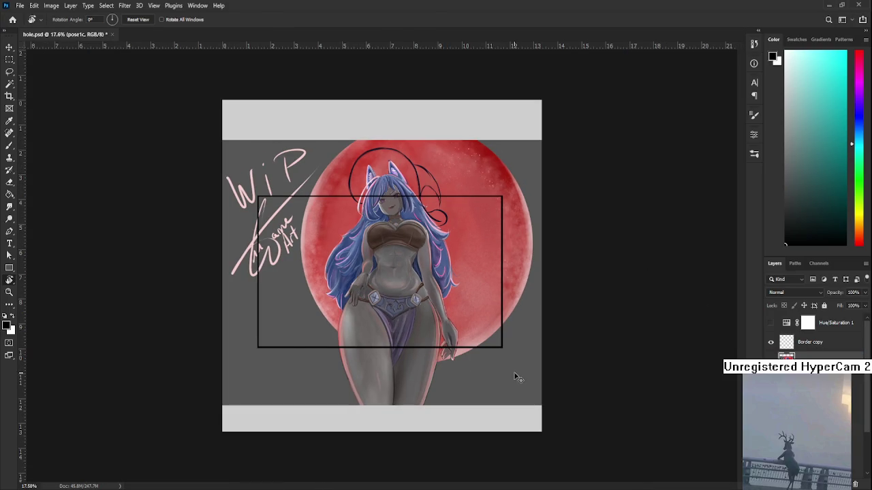
- Scale the illustration down to sit inside the frame, then zoom back in
key(ctrl+t)
drag(525, 388, 440, 318)
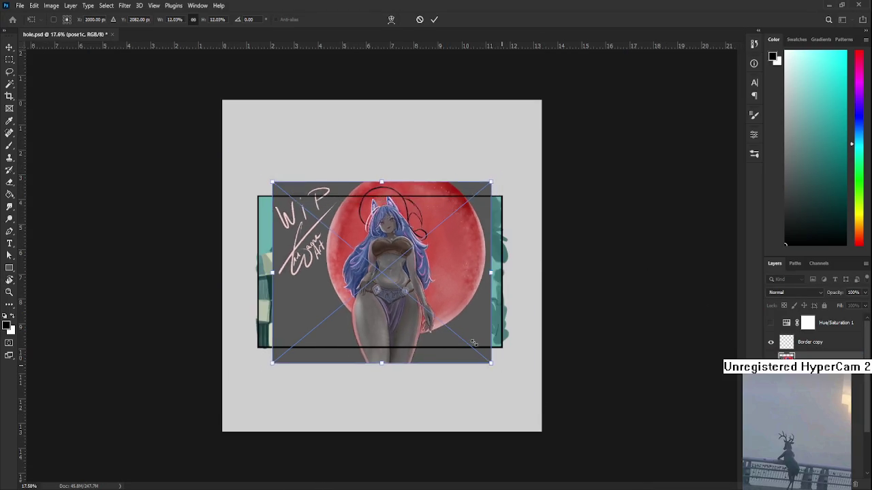
key(Return)
key(r)
scroll(409, 300, up, 2)
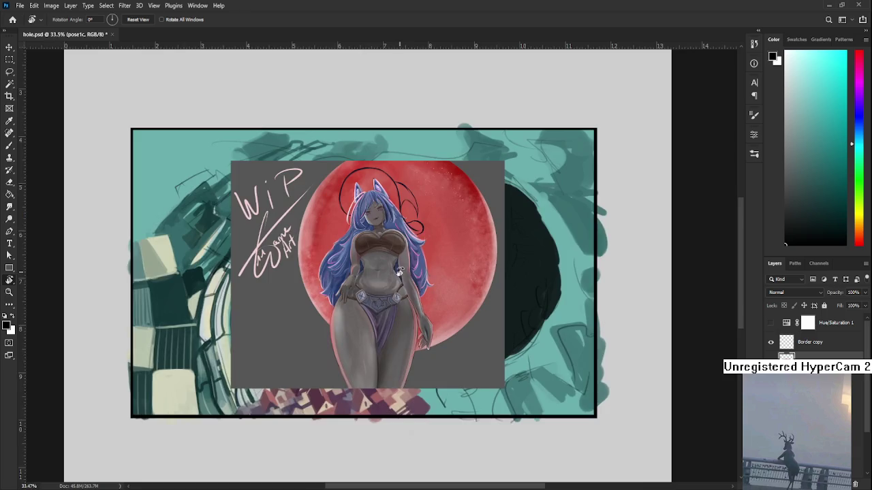
scroll(381, 313, up, 2)
scroll(352, 332, up, 1)
drag(352, 333, 329, 303)
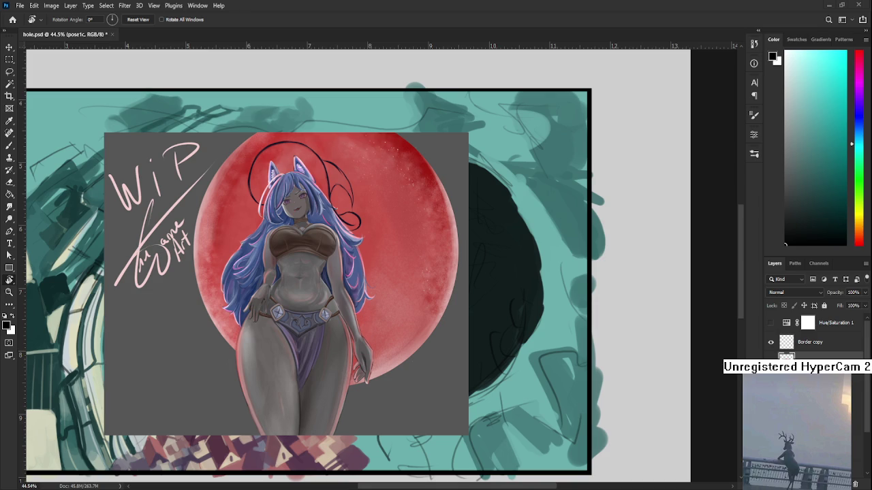
- Hide the pose1c red-moon figure layer to reveal the teal hole painting
scroll(336, 415, down, 1)
scroll(344, 381, up, 1)
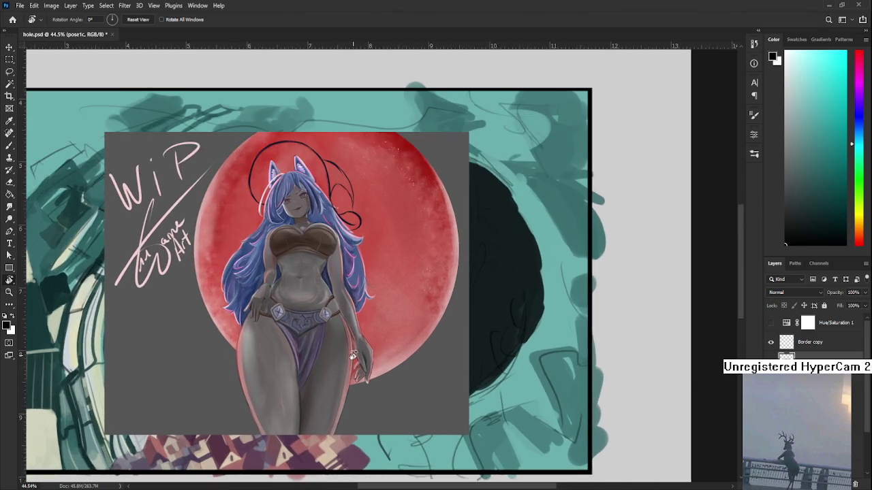
scroll(350, 356, up, 1)
scroll(411, 345, up, 1)
scroll(411, 346, down, 2)
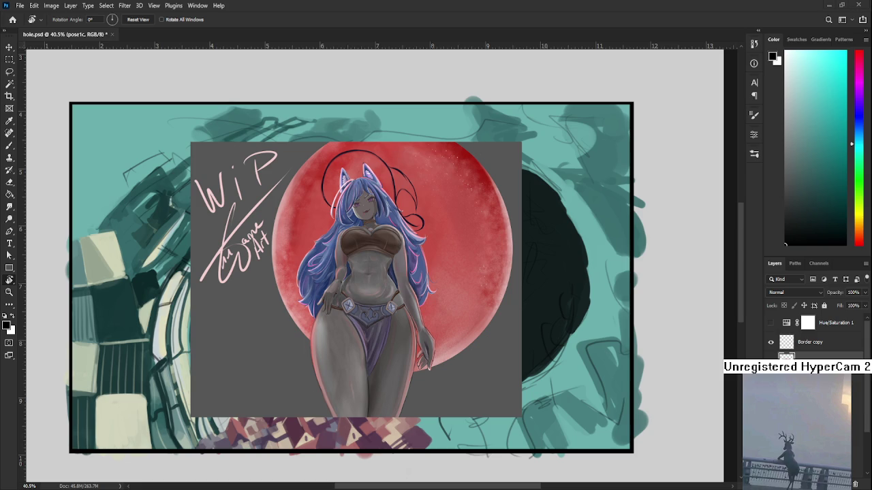
scroll(304, 265, up, 2)
scroll(304, 265, up, 1)
scroll(304, 265, down, 1)
scroll(305, 265, down, 1)
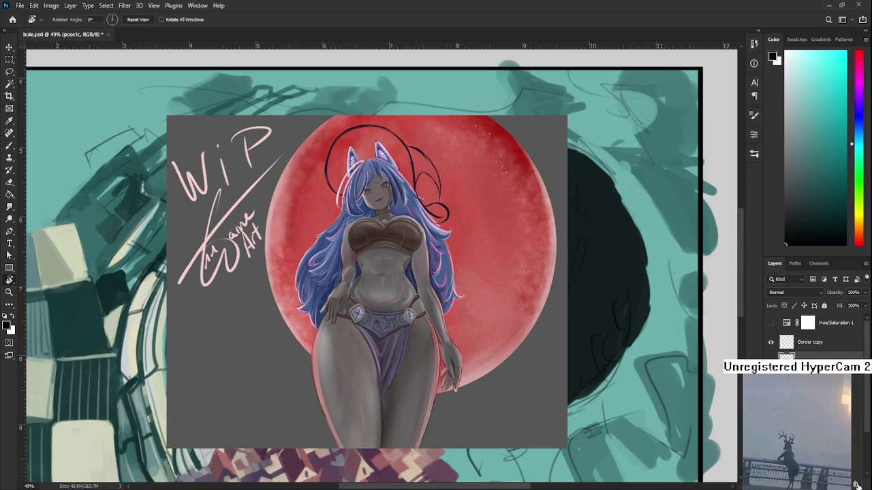
key(Delete)
scroll(349, 380, down, 1)
scroll(409, 391, down, 2)
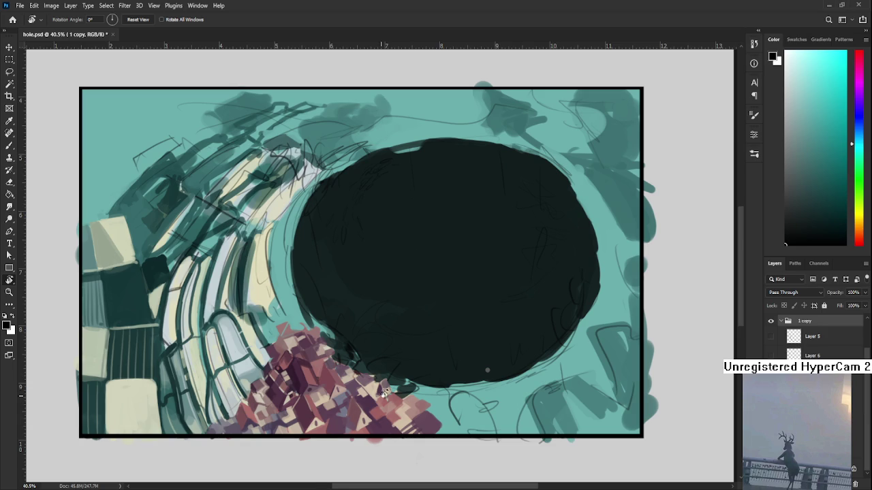
- Fit the entire hole.psd painting in the window with Ctrl+0
key(ctrl+0)
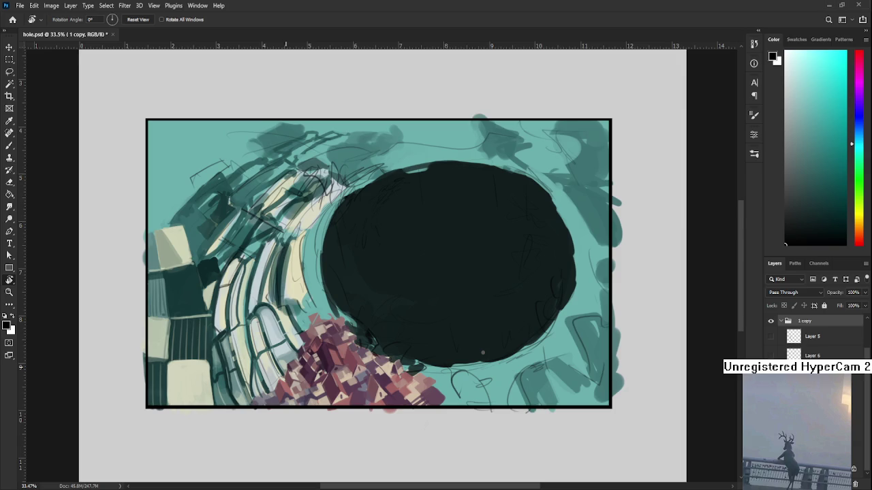
- Switch to the Brush and sample a dark teal from the painting
scroll(243, 285, up, 2)
key(b)
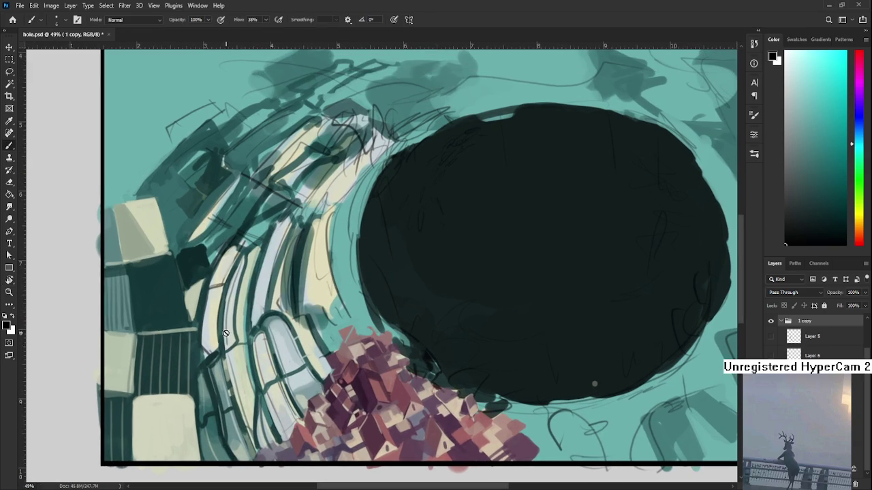
scroll(228, 343, up, 2)
alt+click(242, 308)
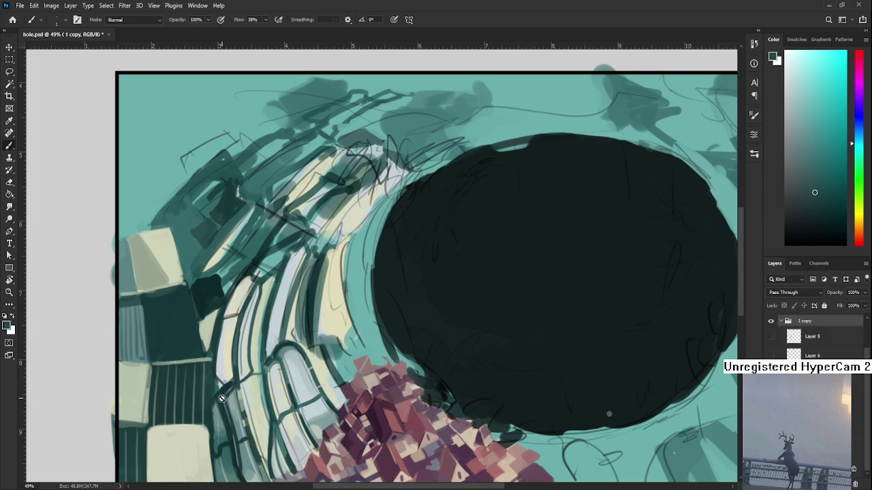
scroll(211, 389, down, 2)
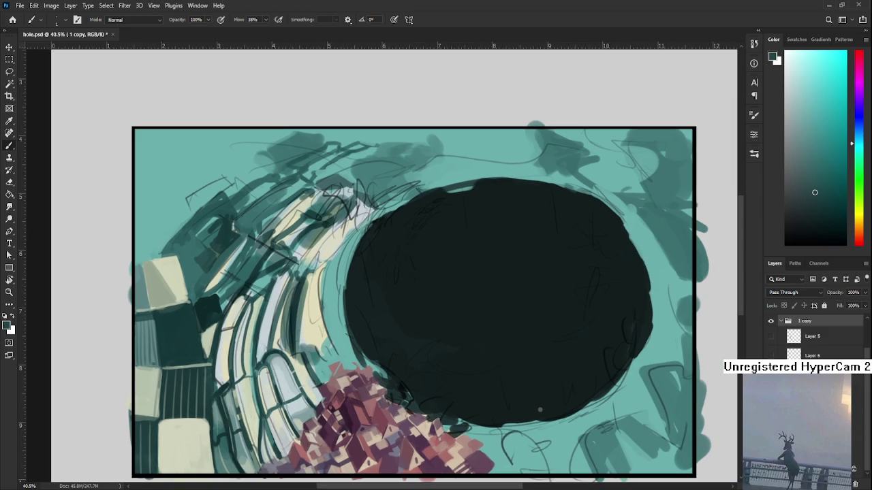
- On the Hue/Saturation 2 layer, sample cream and teal from the arch and enlarge the brush to 35
click(810, 393)
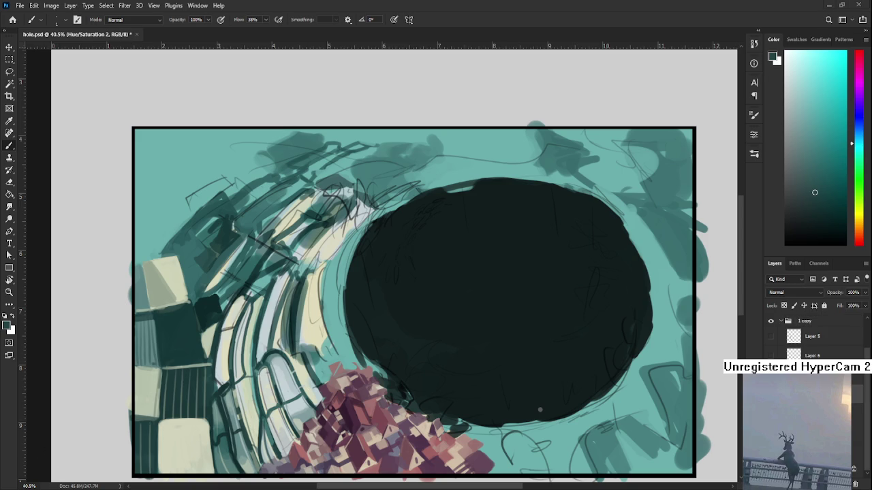
alt+click(239, 341)
alt+click(237, 369)
alt+click(234, 312)
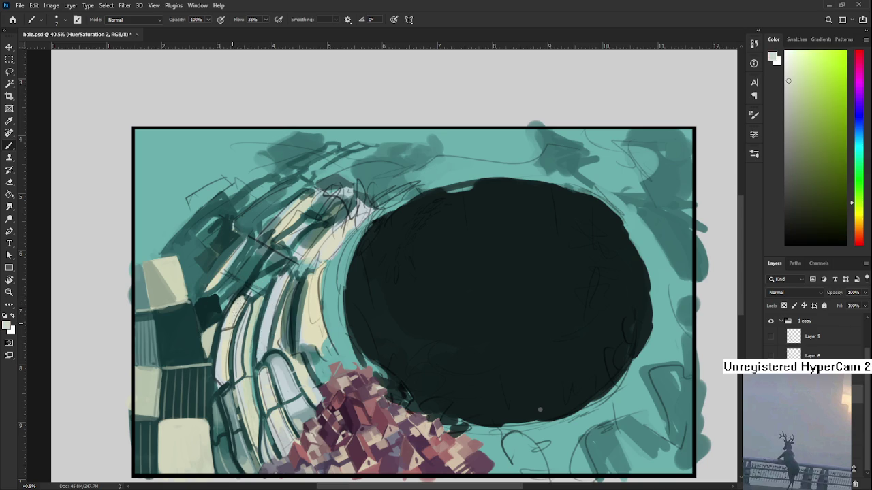
mouse_move(255, 300)
mouse_down()
mouse_move(251, 369)
mouse_move(252, 346)
mouse_up()
alt+click(259, 352)
key(bracketright)
key(bracketright)
key(bracketright)
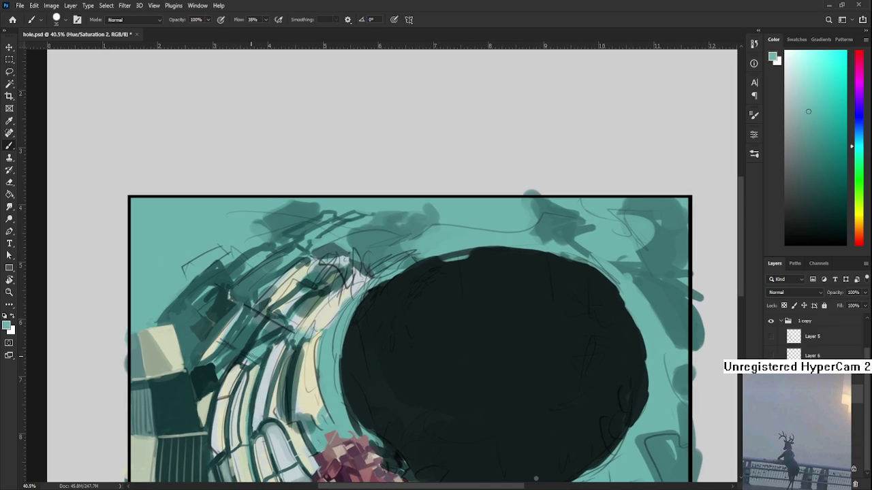
- Sample dark and light teals near the arches and dab them over the arch ribs
alt+click(243, 346)
alt+click(256, 335)
alt+click(252, 336)
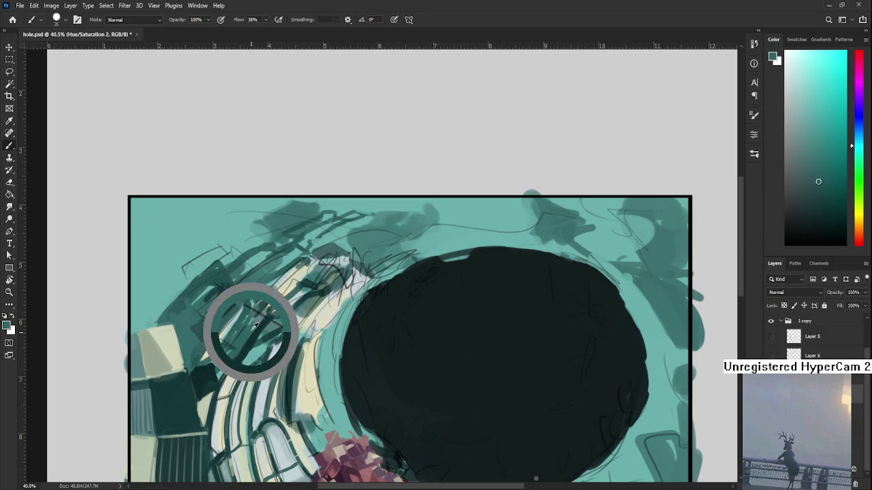
alt+click(257, 336)
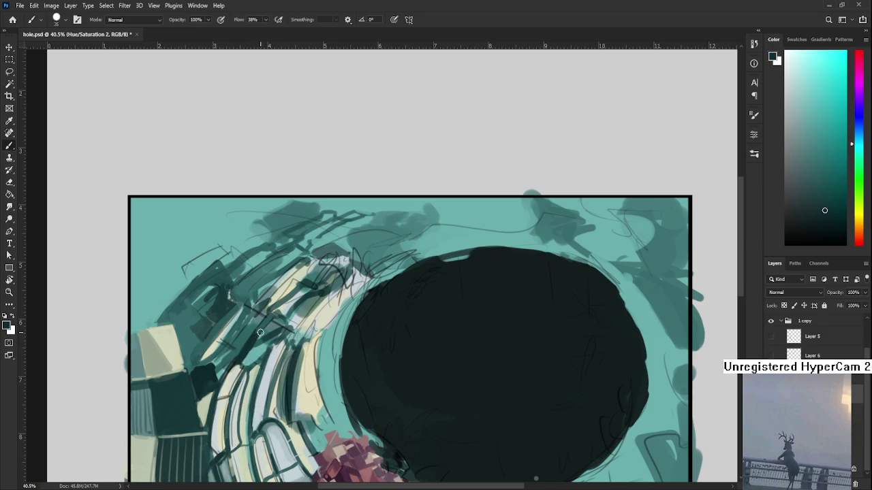
alt+click(265, 335)
alt+click(256, 348)
alt+click(248, 350)
alt+click(247, 364)
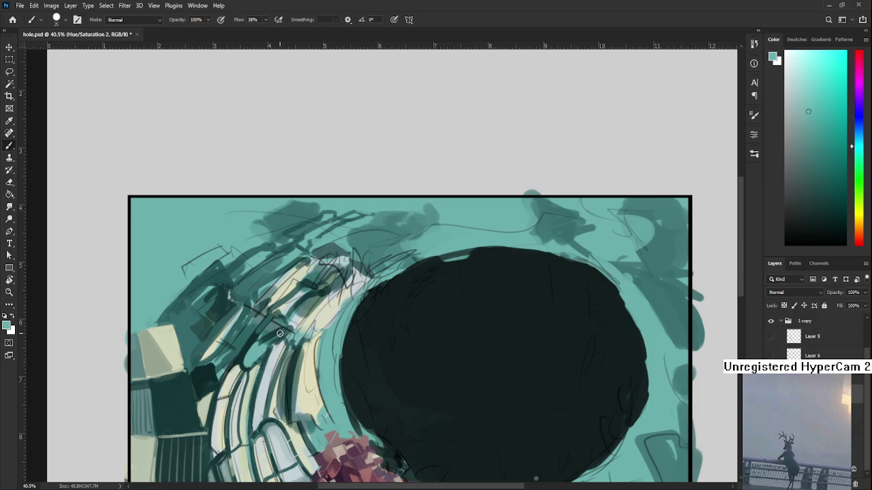
- Alternate light yellow-green and dark teal strokes over the lower arches
alt+click(242, 361)
drag(230, 381, 219, 384)
alt+click(236, 360)
alt+click(227, 385)
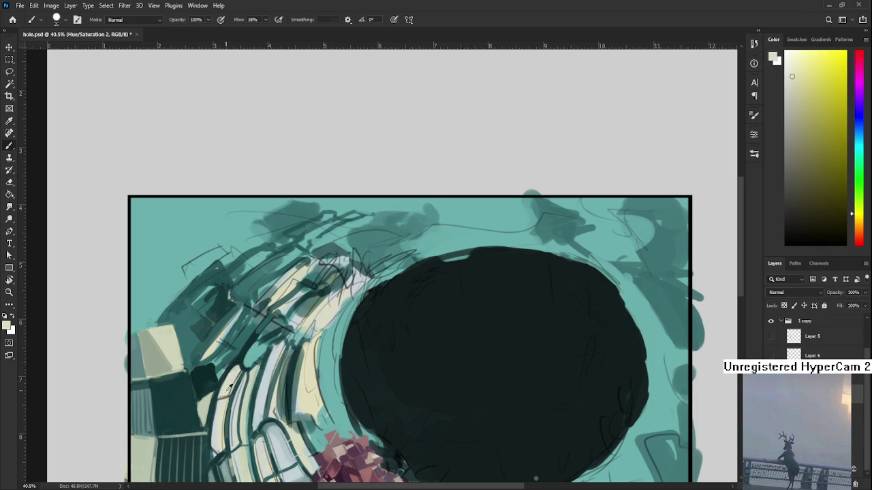
alt+click(213, 402)
- Recentre the view on the arches and blend in darker and lighter teal shades
mouse_move(233, 406)
mouse_down()
mouse_move(236, 369)
mouse_move(272, 336)
mouse_up()
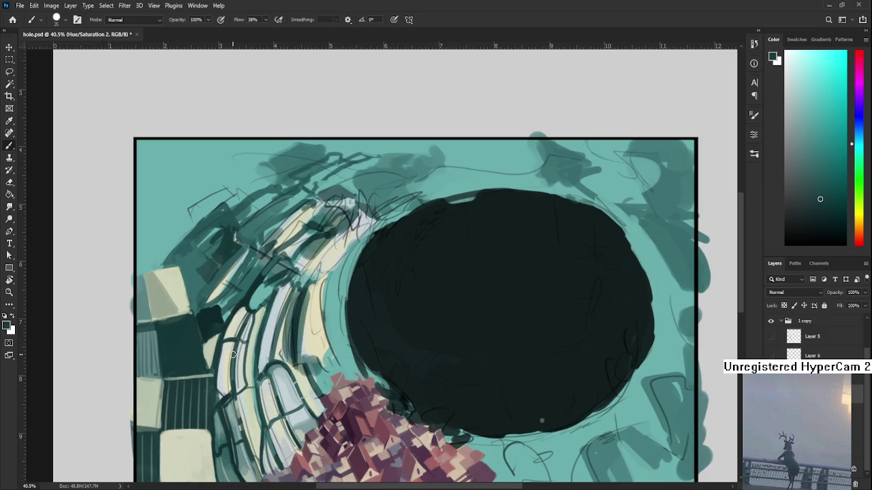
scroll(232, 354, down, 7)
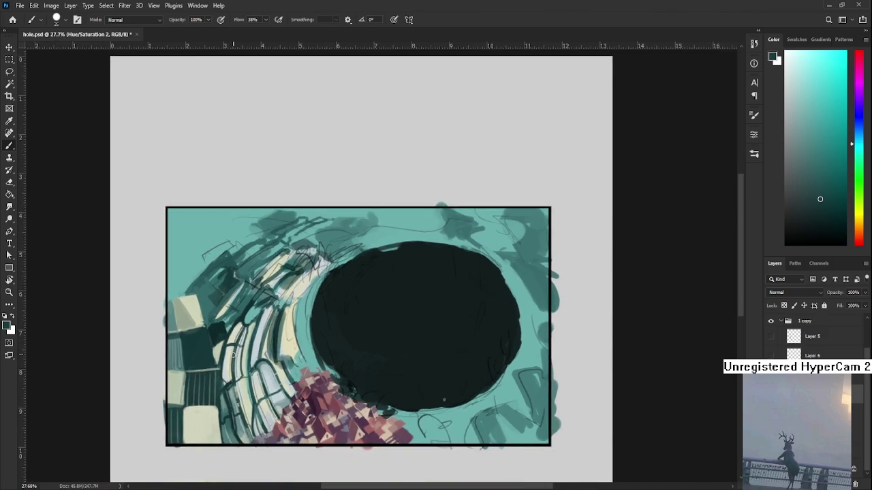
scroll(232, 354, up, 3)
scroll(232, 353, up, 3)
scroll(231, 353, down, 2)
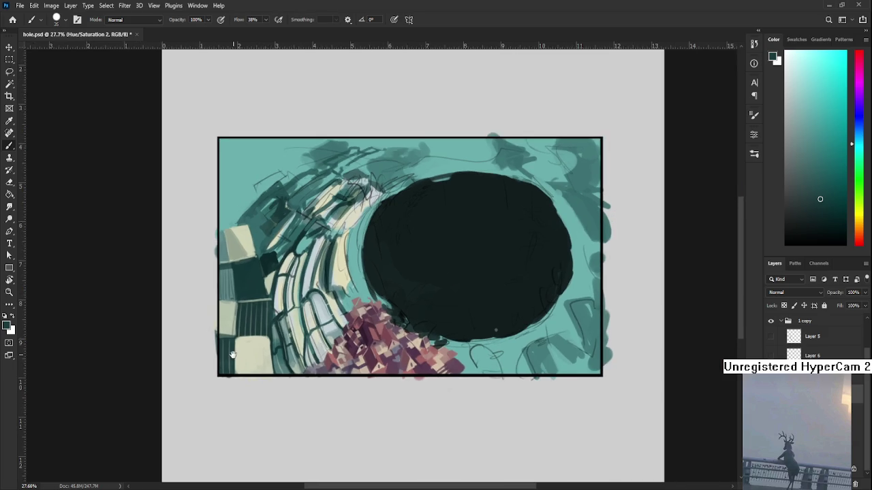
scroll(232, 353, up, 3)
drag(281, 400, 256, 368)
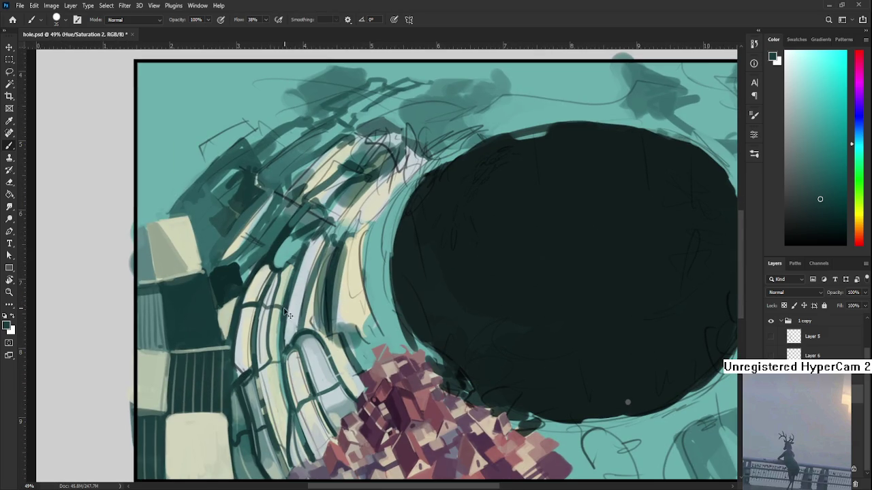
alt+click(283, 300)
alt+click(288, 303)
alt+click(297, 292)
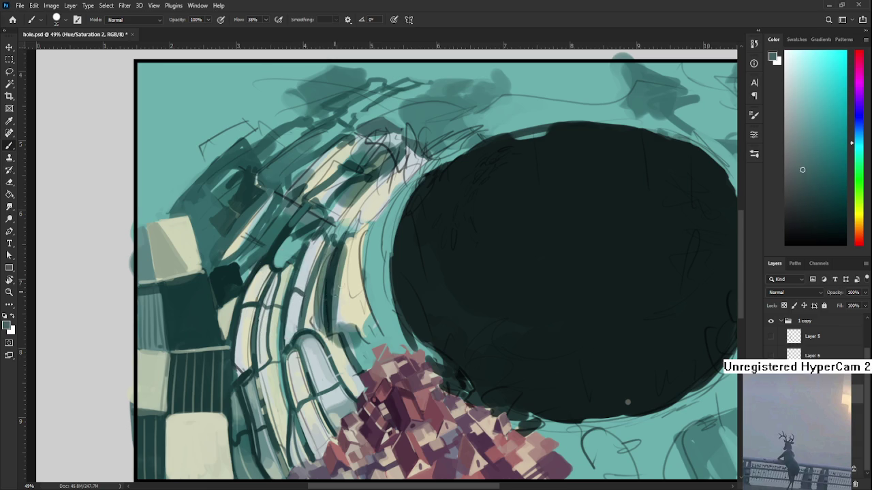
scroll(303, 296, up, 2)
alt+click(304, 286)
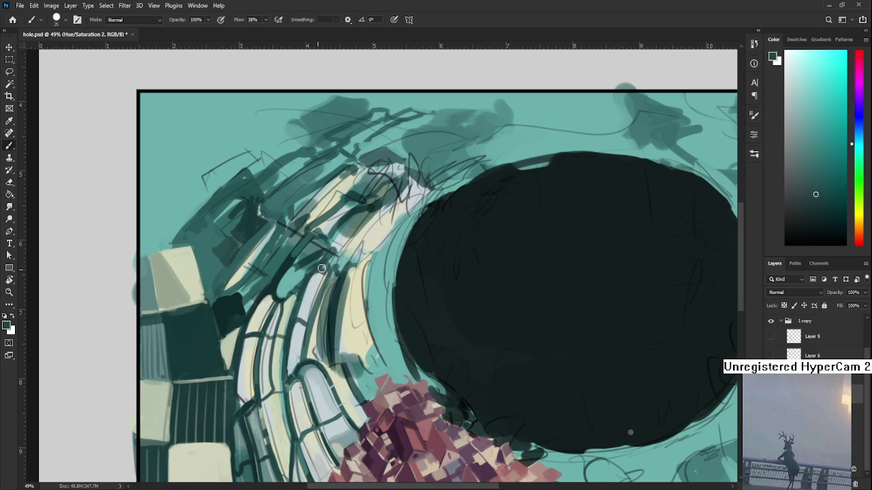
- Layer lighter and darker teals over the upper arch edge so it merges with the surface
alt+click(312, 269)
scroll(338, 276, down, 2)
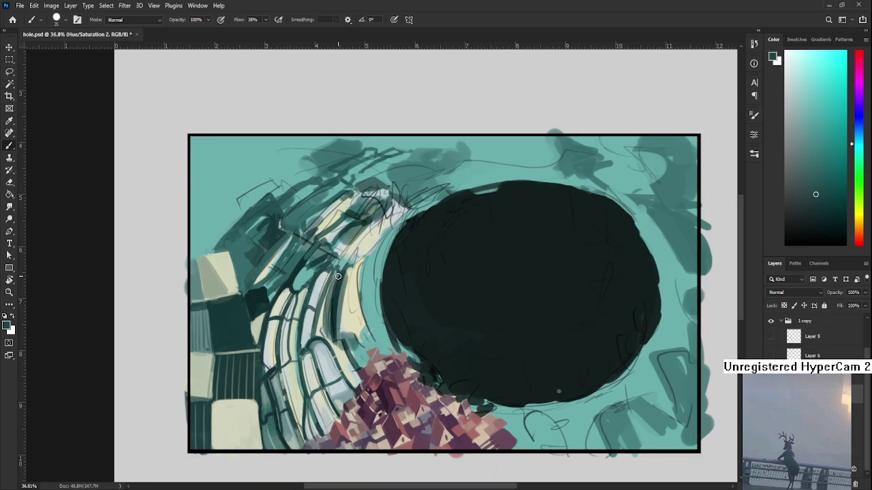
alt+click(312, 269)
alt+click(313, 275)
alt+click(317, 269)
alt+click(325, 268)
alt+click(314, 281)
alt+click(312, 282)
alt+click(318, 274)
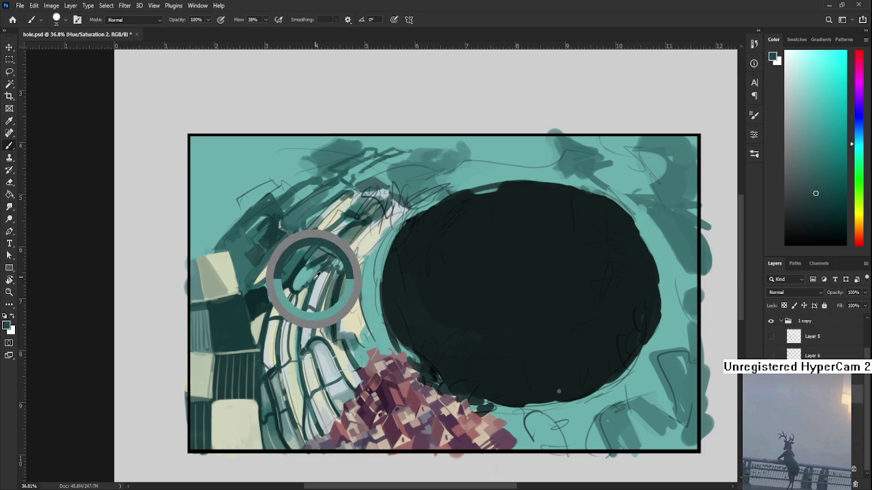
alt+click(312, 278)
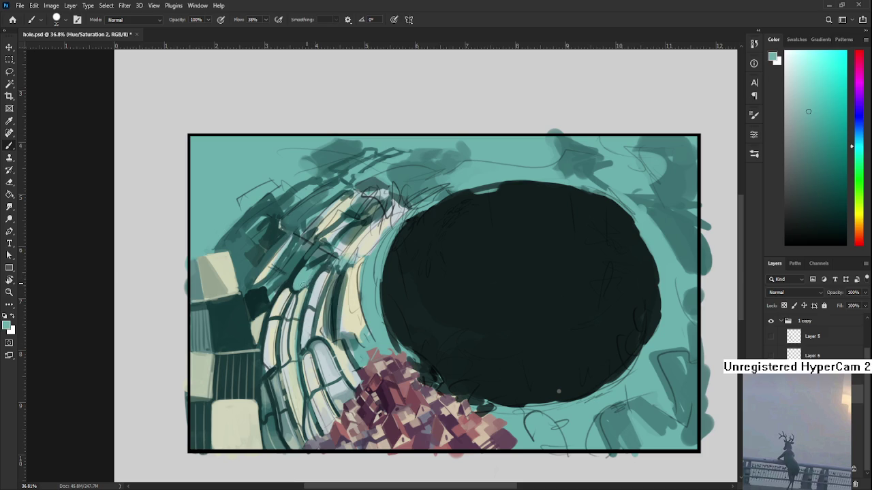
drag(327, 258, 324, 307)
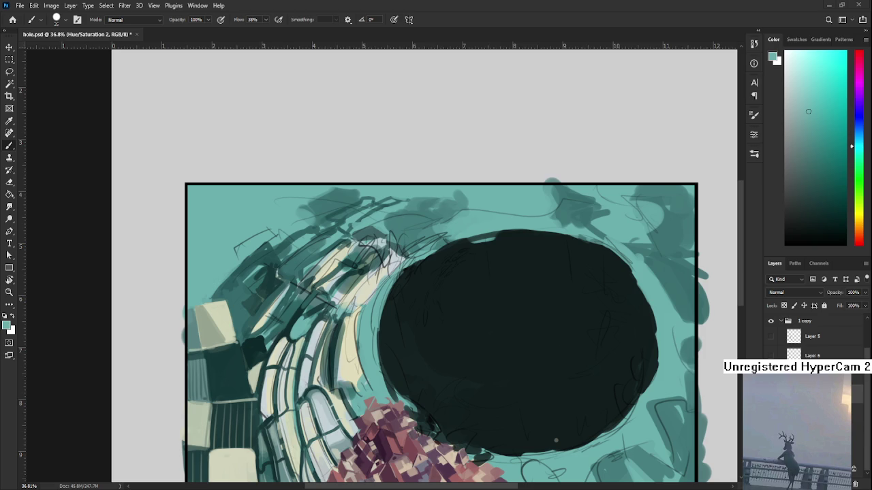
- Sample a dark teal among the arches and stroke it across the light teal patch
alt+click(295, 313)
alt+click(305, 319)
alt+click(303, 317)
alt+click(305, 317)
alt+click(305, 315)
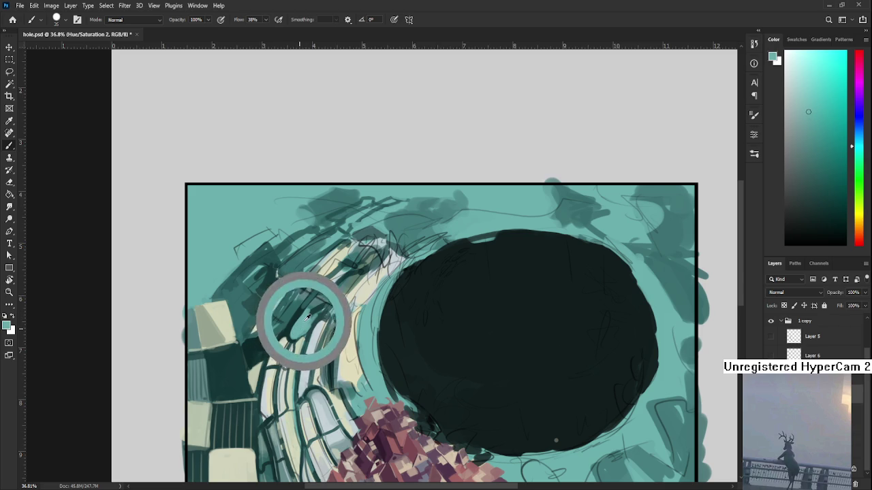
alt+click(298, 312)
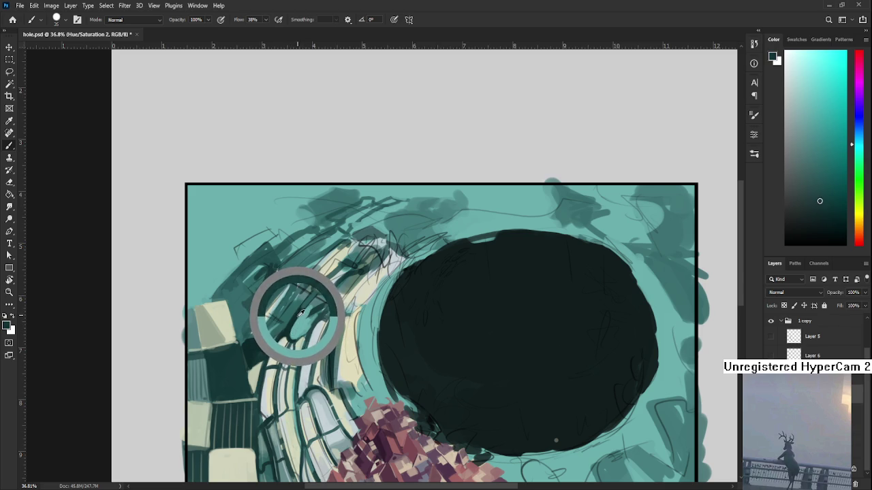
drag(302, 309, 311, 326)
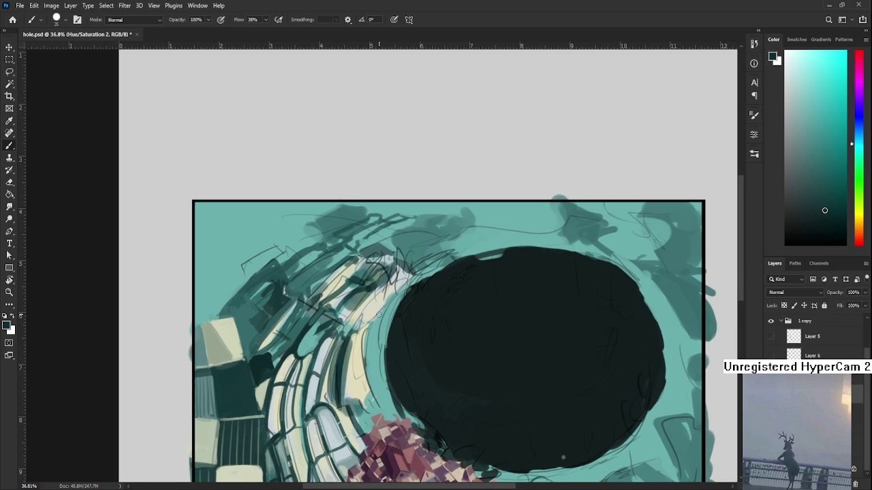
alt+click(305, 329)
mouse_move(304, 329)
mouse_down()
mouse_move(314, 340)
mouse_move(324, 324)
mouse_up()
scroll(326, 313, down, 5)
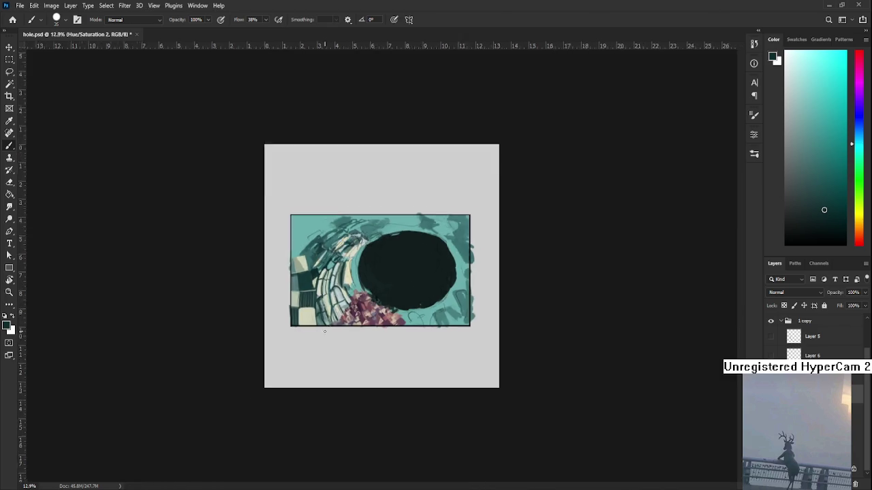
- Sample pale cream from the arches and brush it down a window stripe
scroll(329, 267, up, 2)
scroll(329, 267, up, 2)
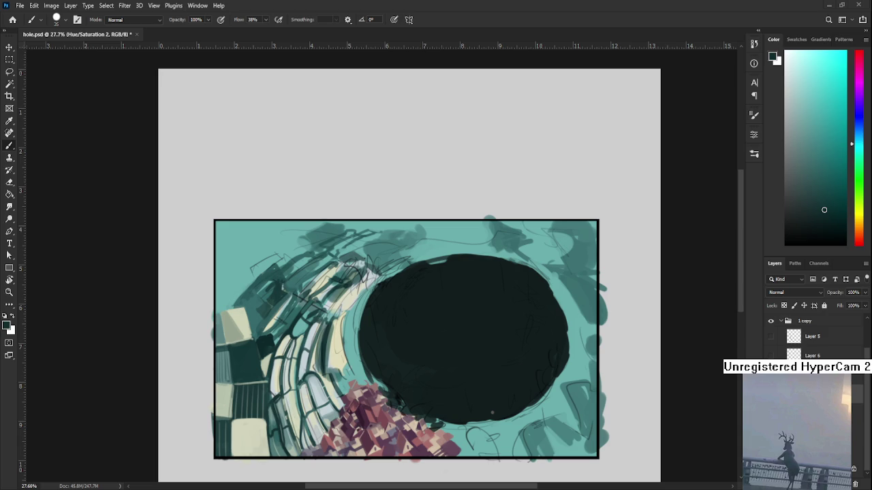
scroll(301, 312, up, 2)
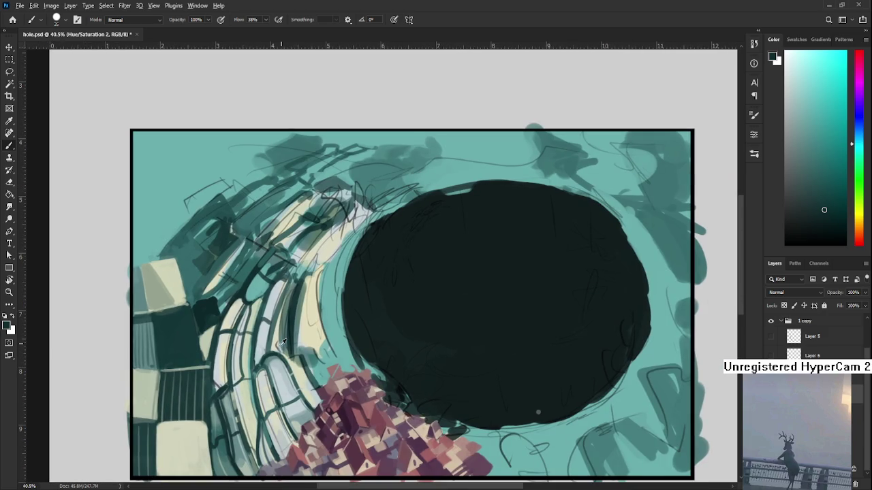
alt+click(277, 333)
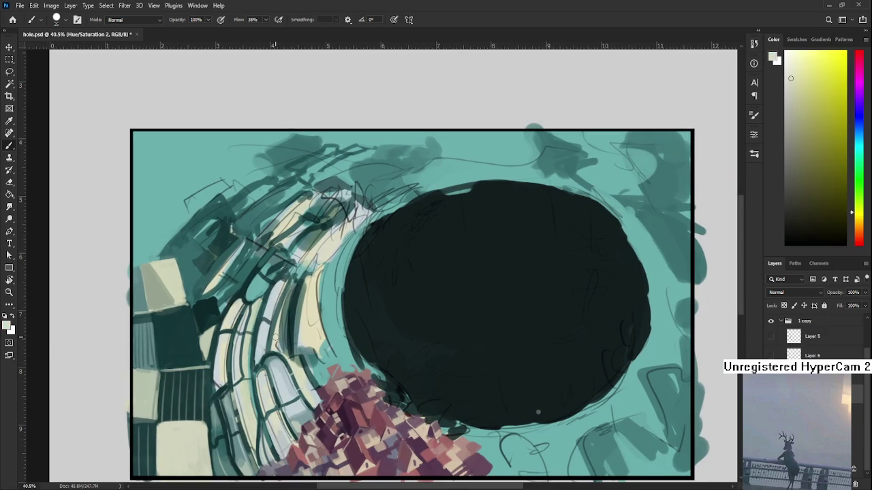
mouse_move(289, 293)
mouse_down()
mouse_move(278, 355)
mouse_move(292, 293)
mouse_up()
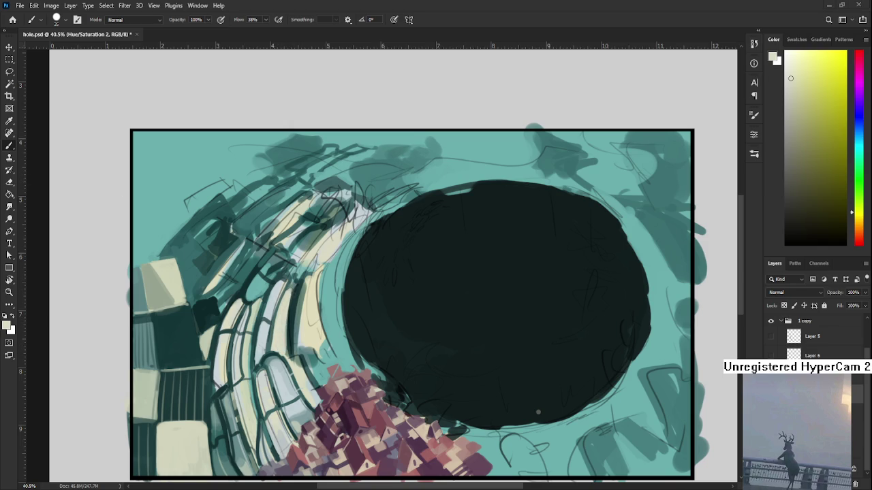
drag(377, 328, 353, 351)
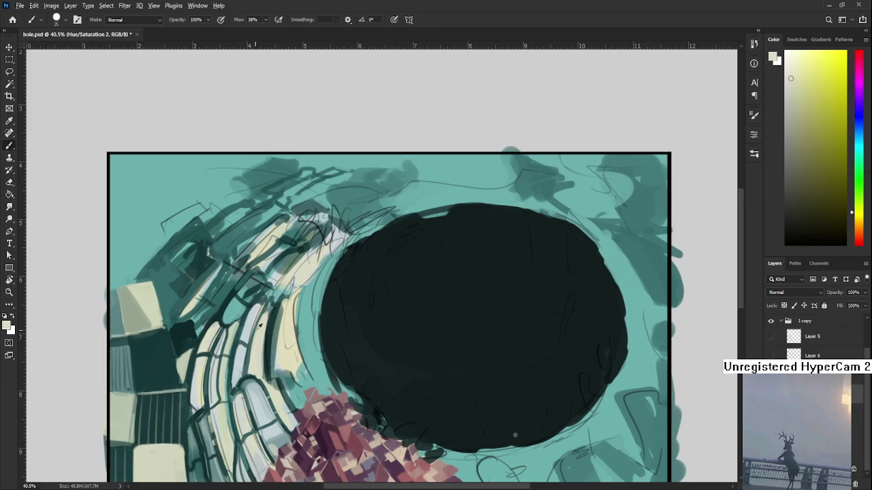
- Alternate pale cream, yellowish green and dark teal touch-ups on the arch window stripes
alt+click(266, 325)
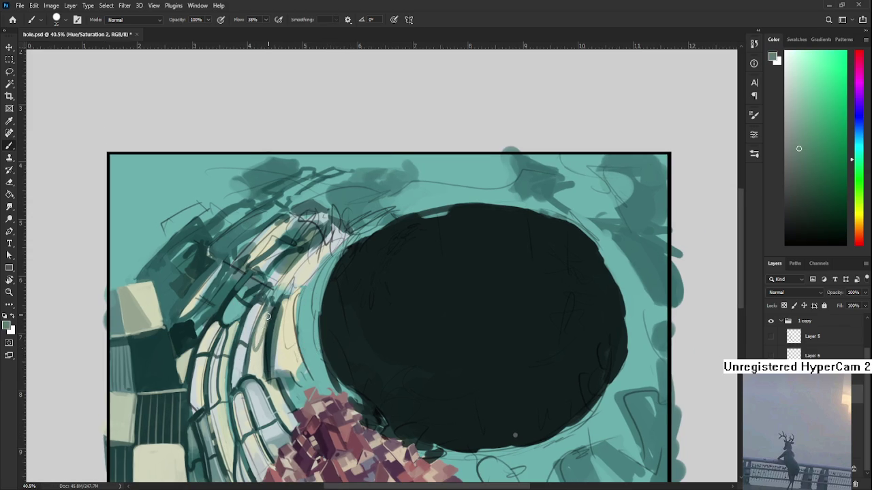
alt+click(256, 347)
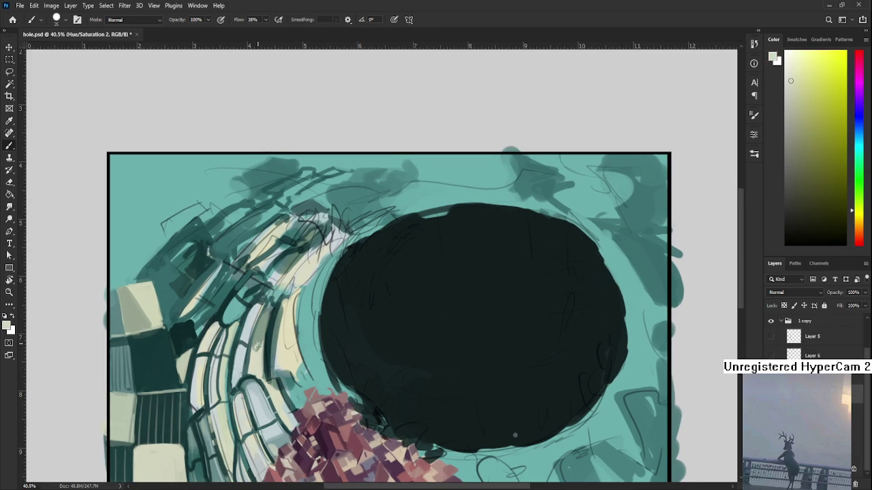
alt+click(259, 347)
alt+click(262, 349)
alt+click(259, 348)
alt+click(257, 347)
alt+click(262, 344)
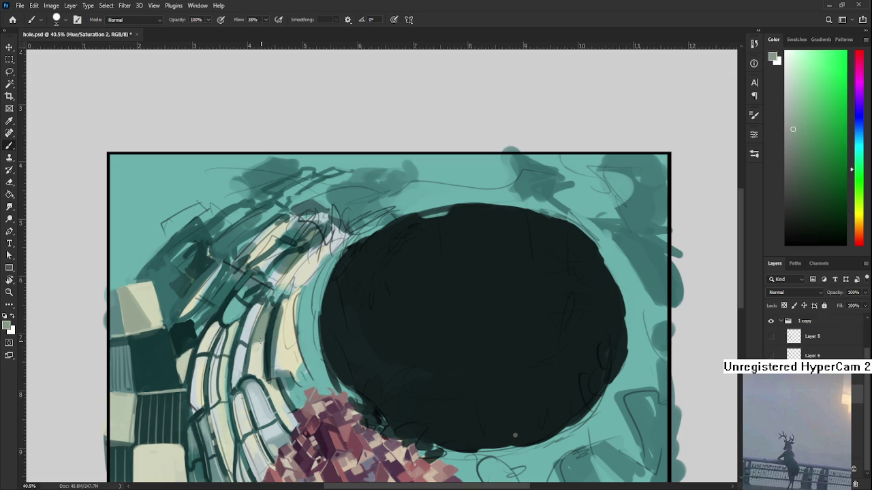
alt+click(262, 341)
alt+click(267, 316)
alt+click(273, 316)
alt+click(273, 310)
alt+click(275, 320)
alt+click(264, 347)
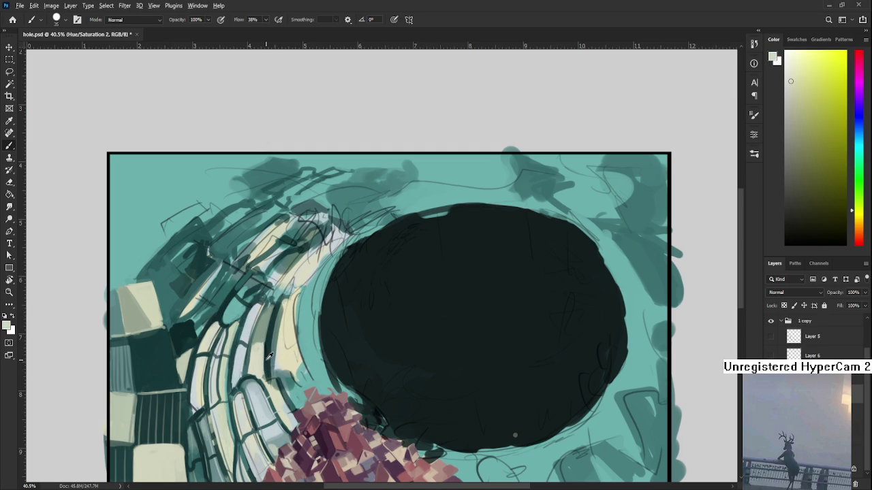
alt+click(267, 350)
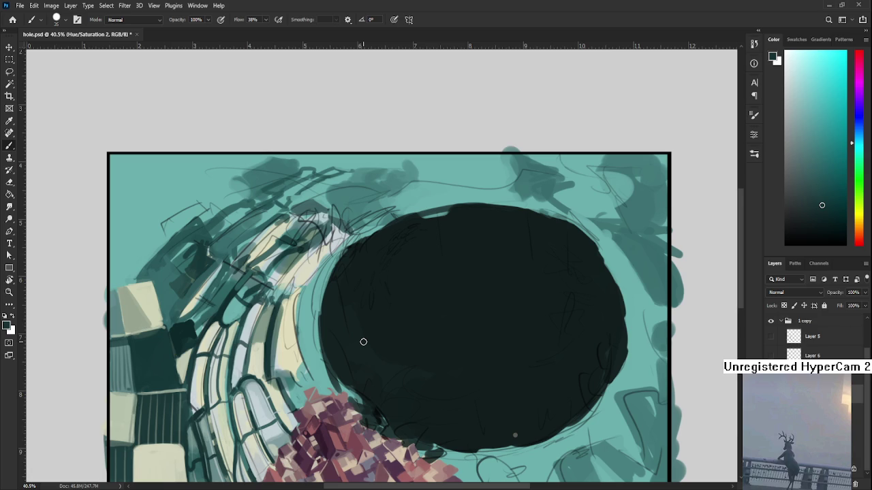
- Add more light cream and dark teal accents along the window stripes beside the hole
alt+click(262, 346)
drag(262, 346, 258, 352)
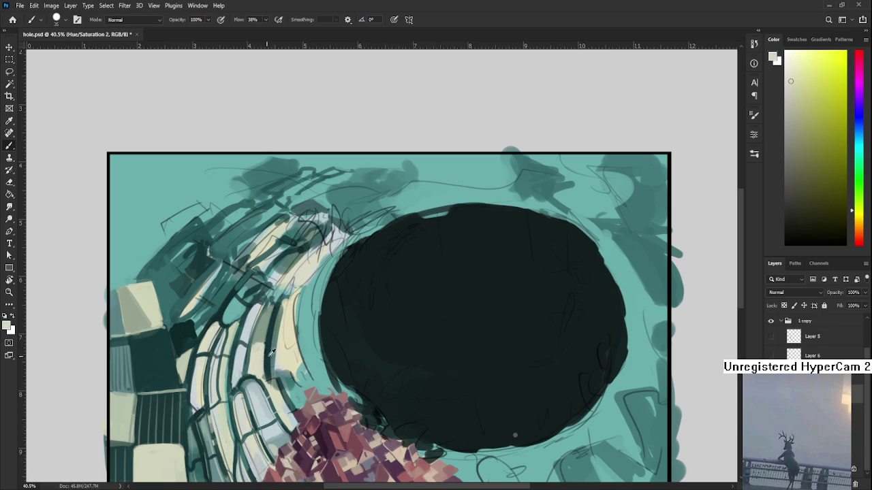
alt+click(271, 340)
drag(271, 340, 271, 347)
alt+click(267, 338)
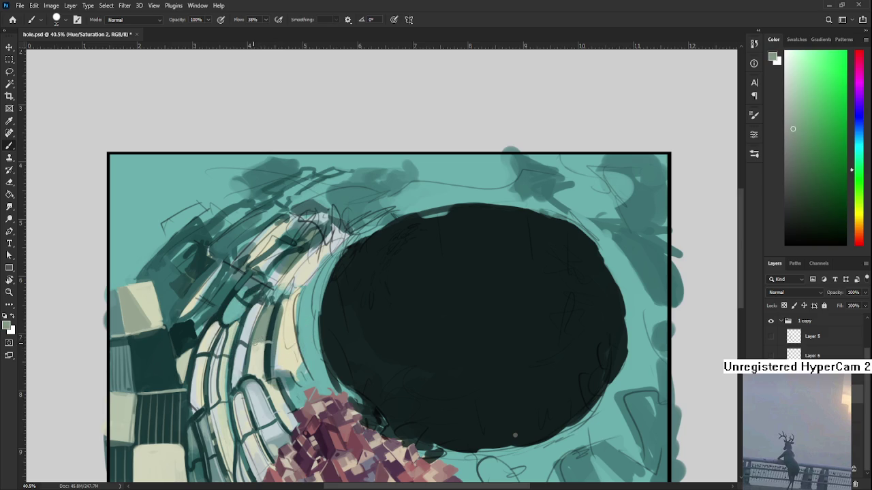
alt+click(256, 349)
alt+click(268, 344)
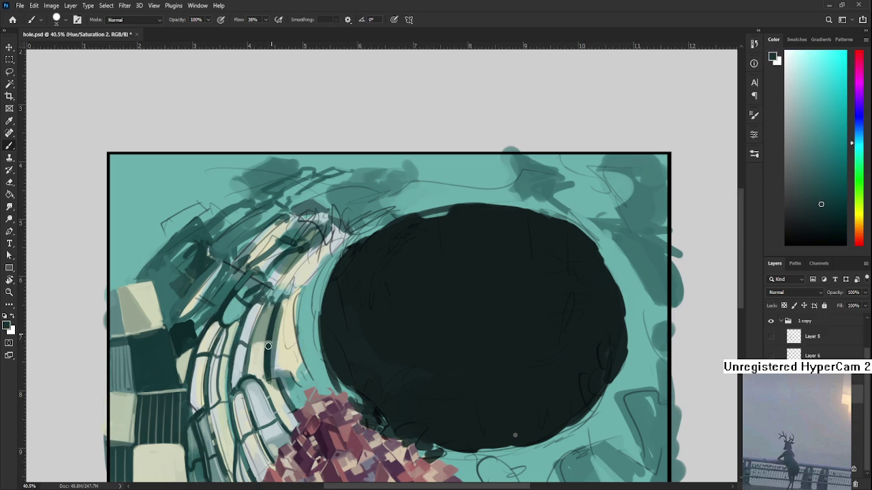
alt+click(271, 332)
alt+click(282, 311)
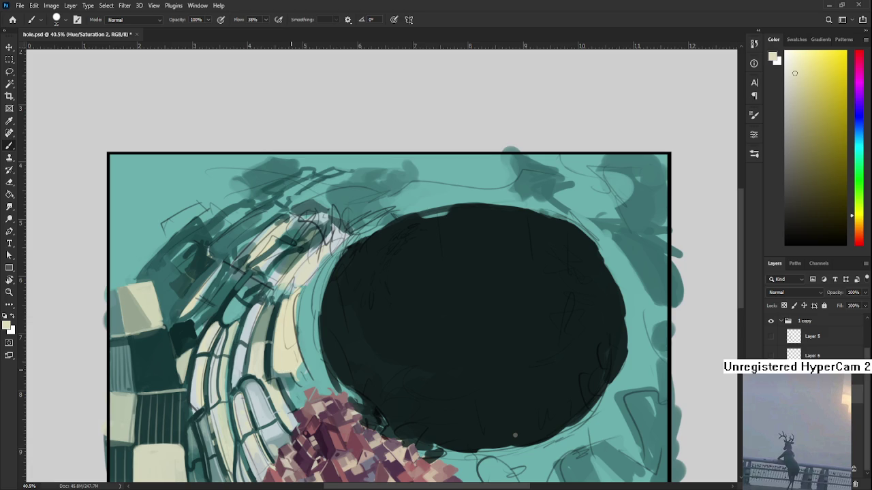
scroll(247, 366, down, 3)
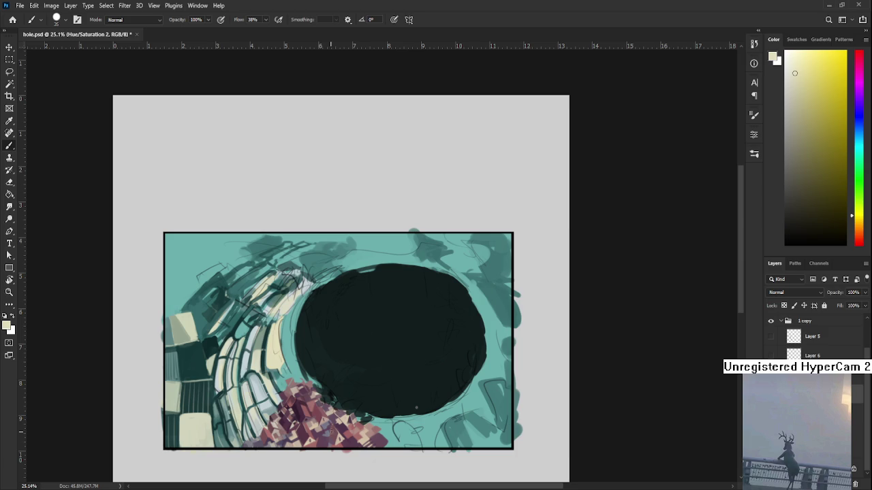
scroll(331, 327, up, 2)
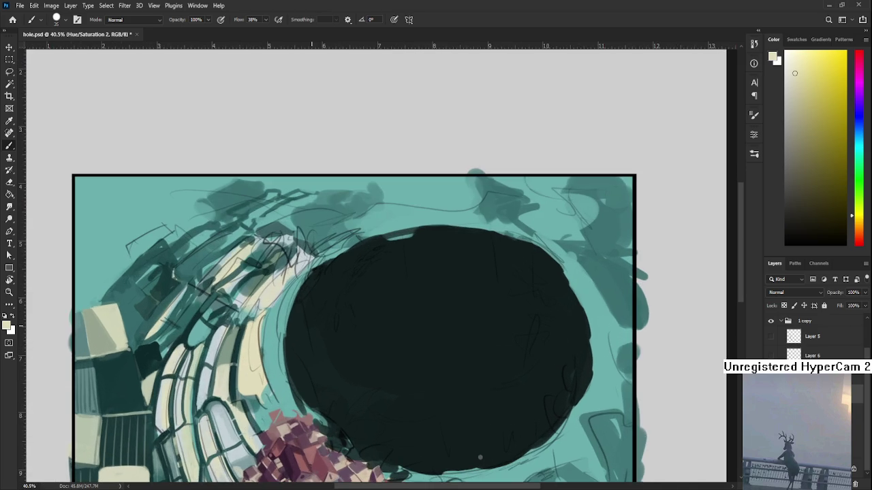
- Alternate pale cream and dark teal touches on the lower-left arch windows
drag(233, 380, 218, 399)
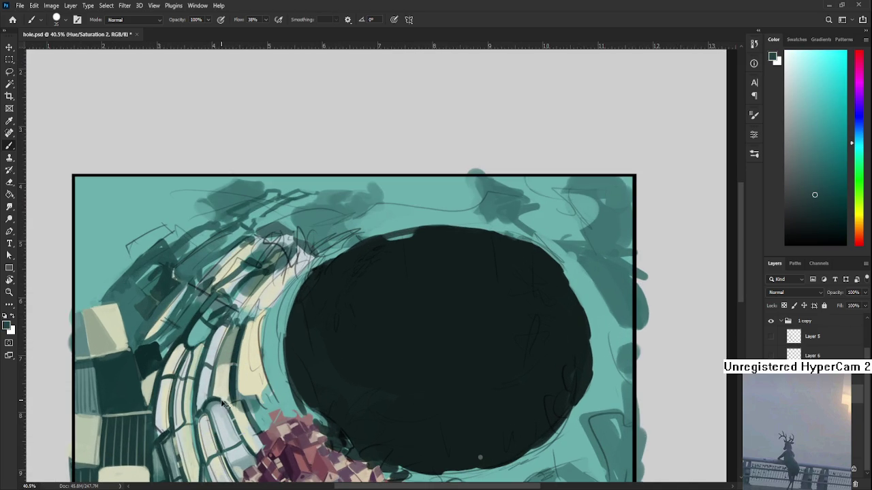
alt+click(223, 398)
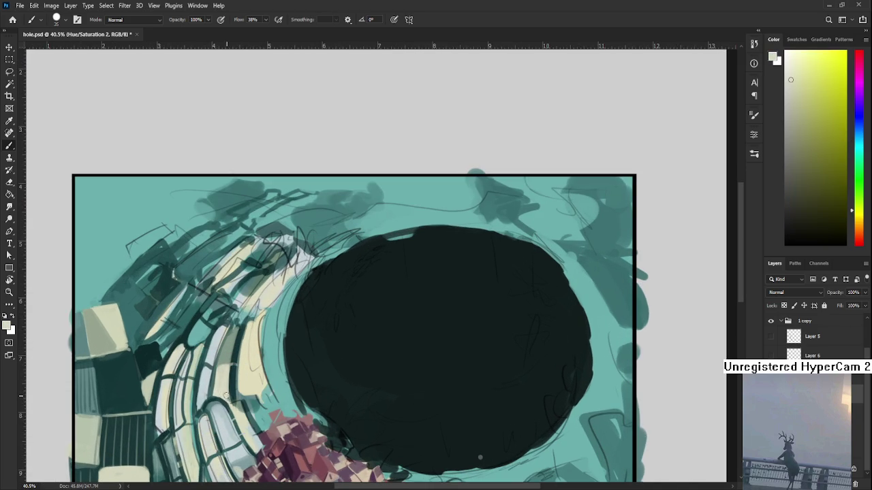
alt+click(231, 395)
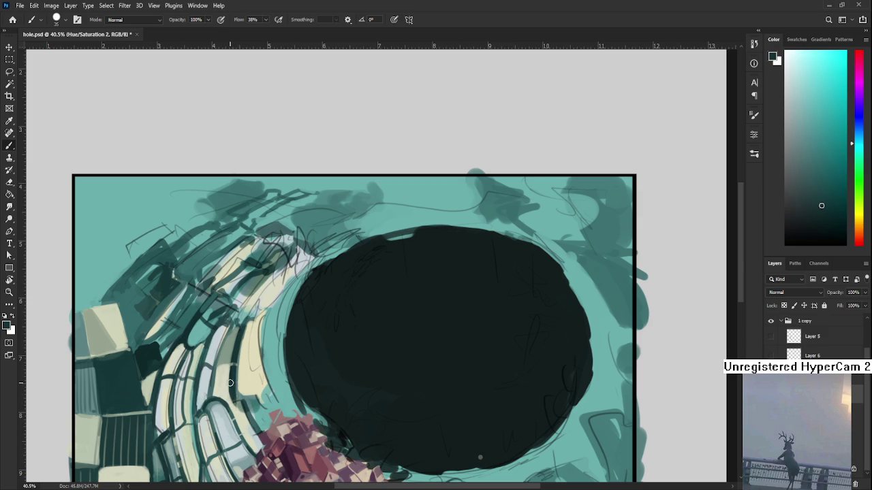
alt+click(227, 387)
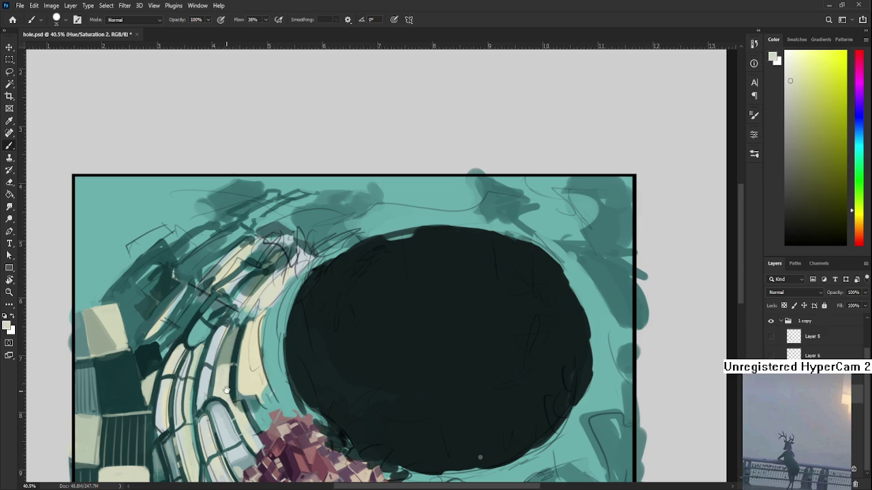
scroll(235, 361, down, 1)
alt+click(241, 347)
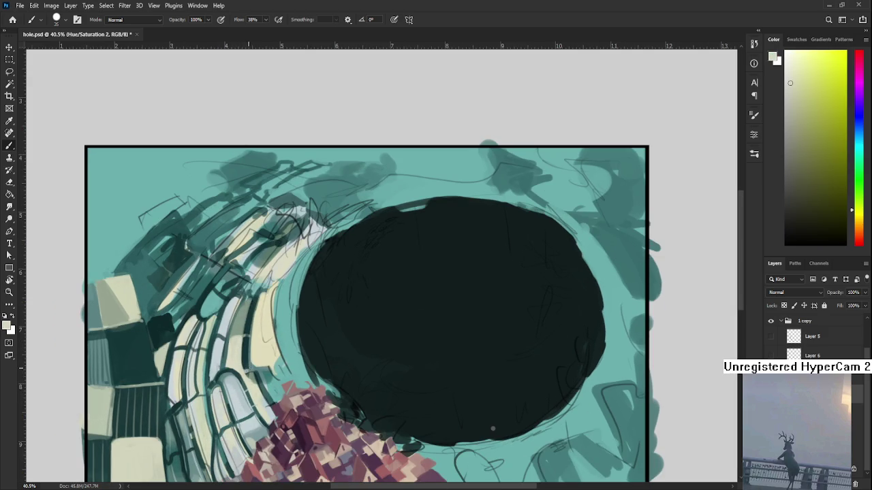
alt+click(248, 361)
alt+click(249, 346)
- Crisp up the window stripe edges with more cream-yellow and dark teal accents
scroll(245, 376, down, 1)
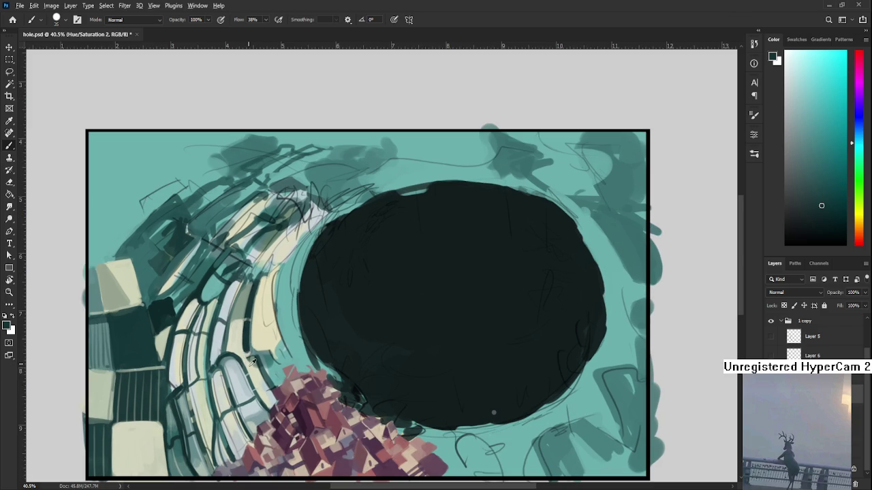
alt+click(251, 370)
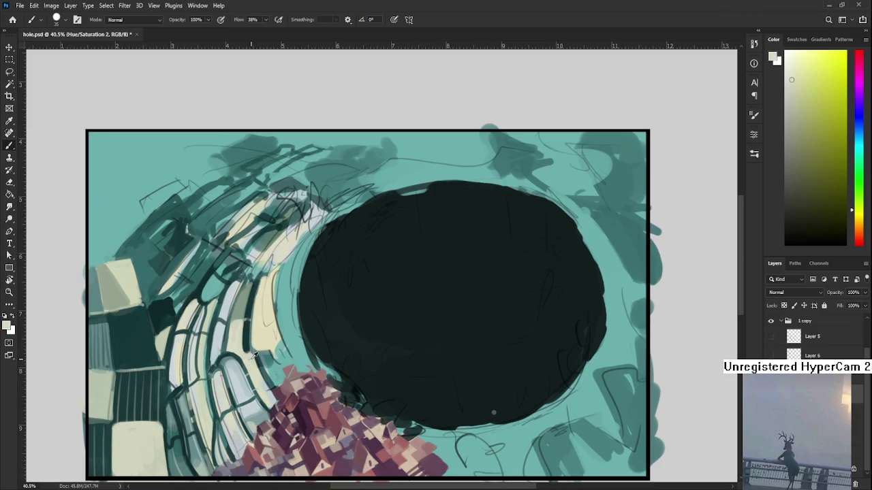
alt+click(246, 350)
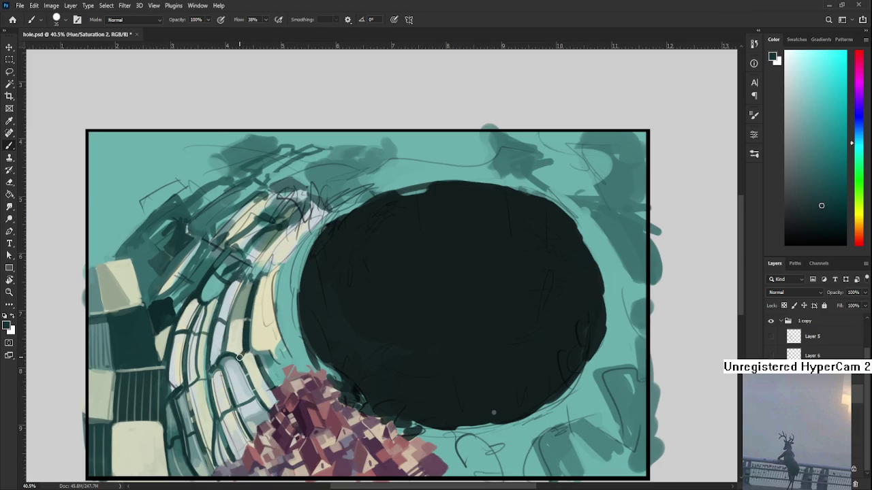
alt+click(244, 351)
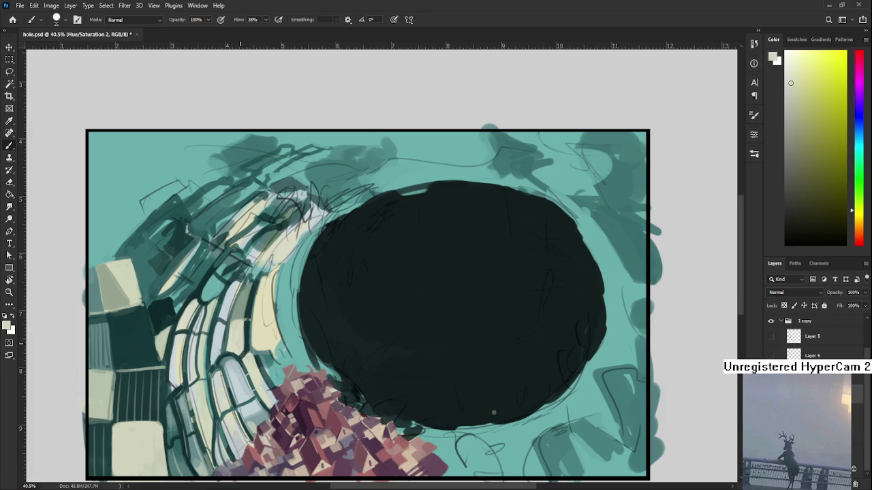
alt+click(245, 333)
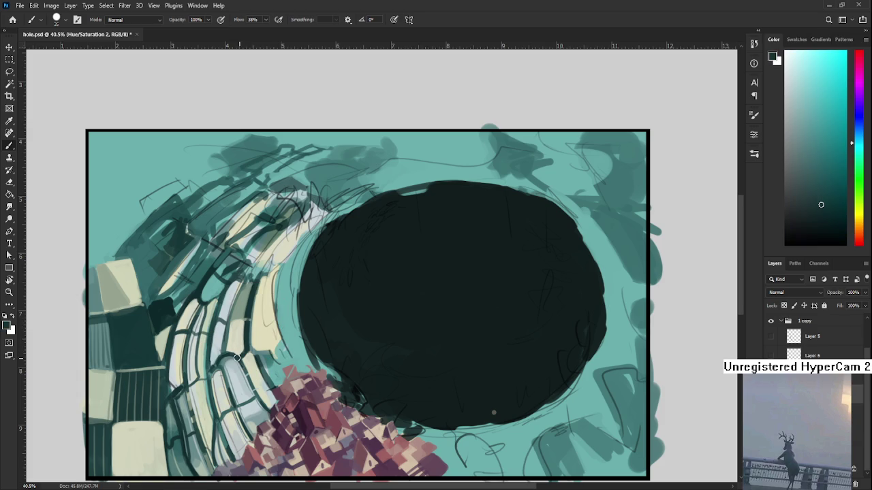
scroll(240, 360, down, 1)
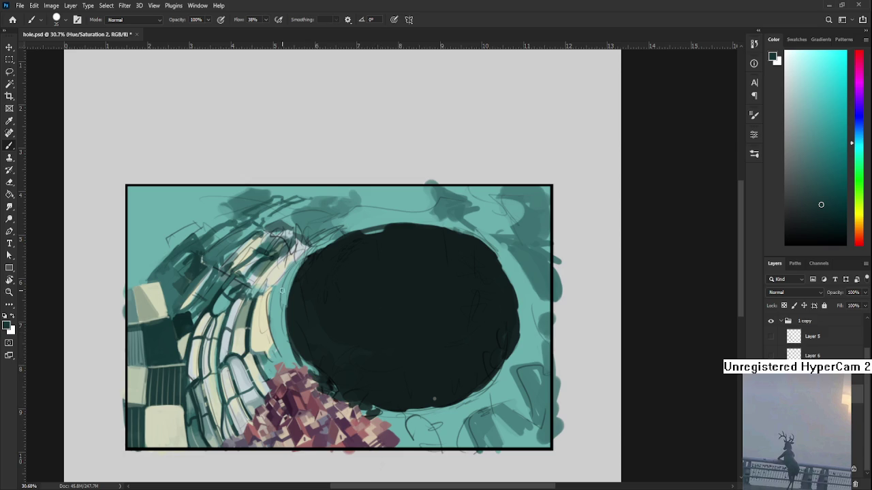
- Sample light cream and dark teal from the wall and dab them onto the innermost tiles
alt+click(255, 303)
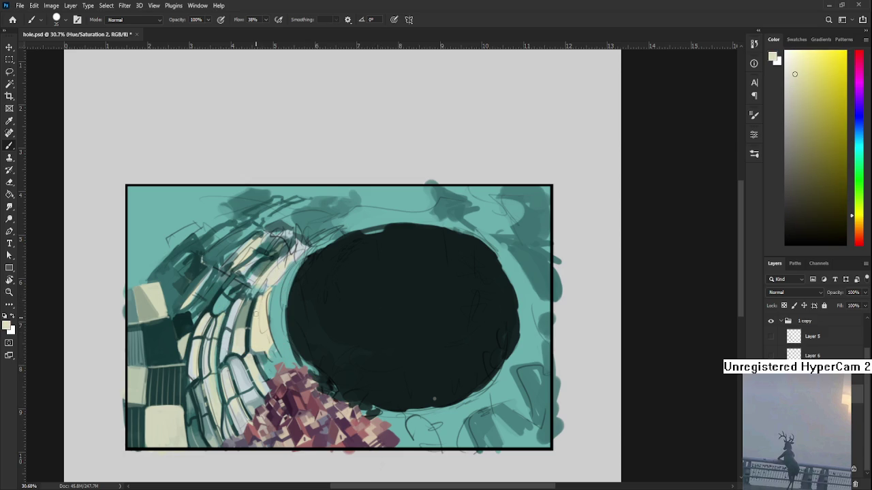
alt+click(253, 310)
alt+click(258, 307)
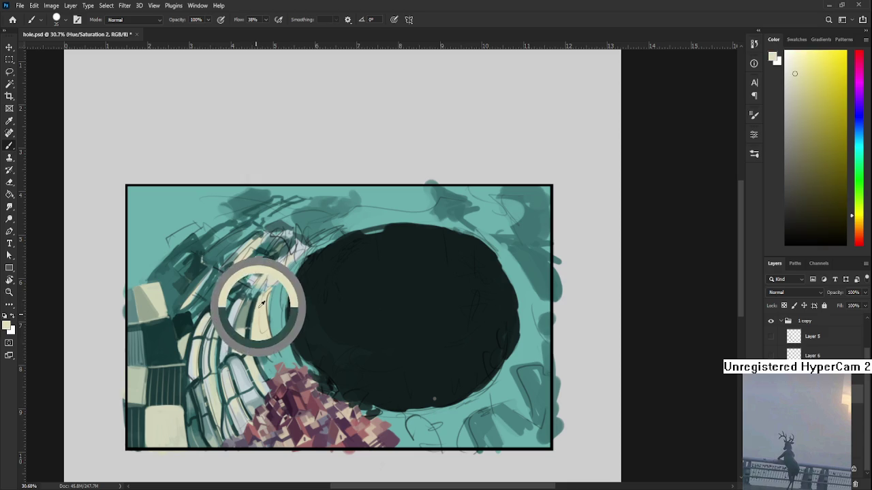
alt+click(257, 310)
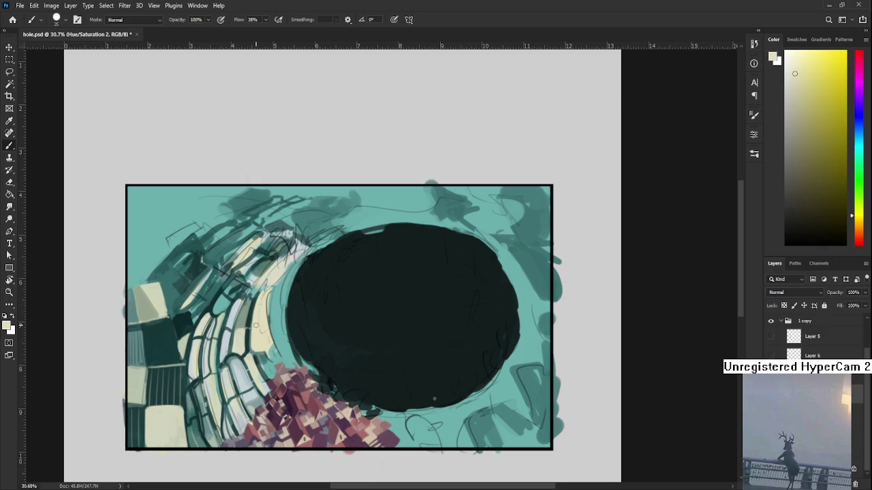
alt+click(256, 302)
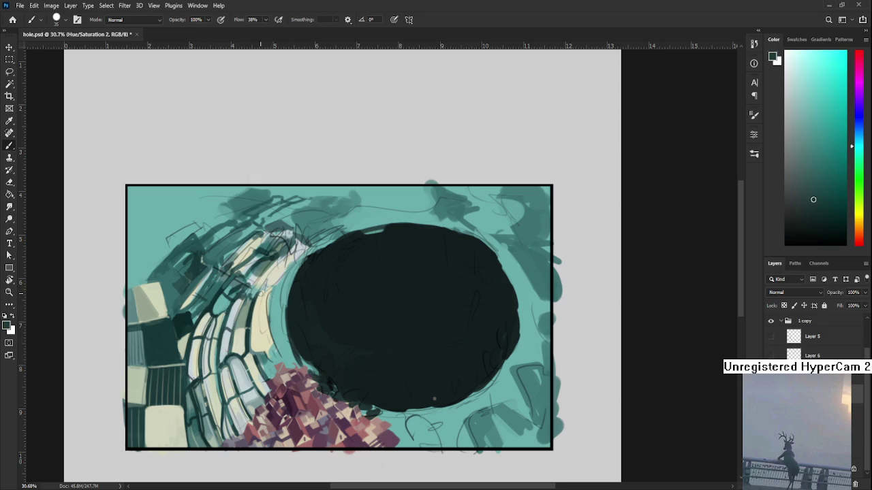
- Add cream, muted green, light teal and dark teal dabs to refine the inner tile rows
alt+click(263, 296)
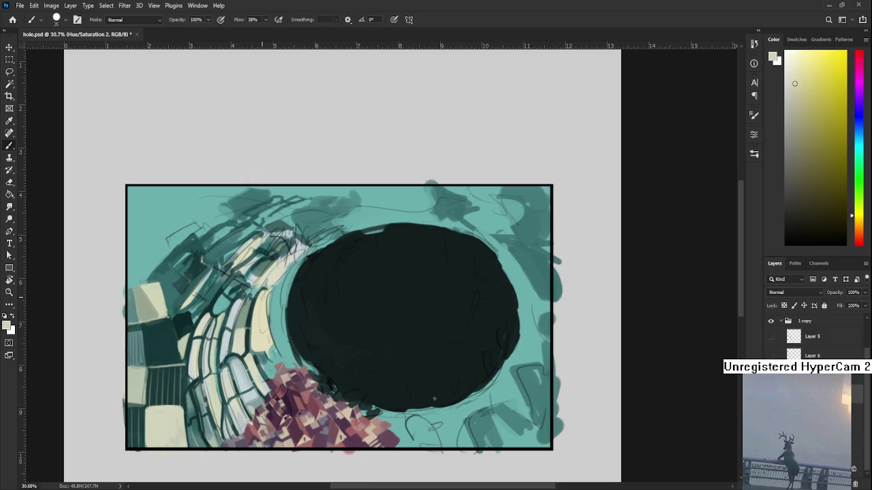
alt+click(262, 296)
alt+click(257, 306)
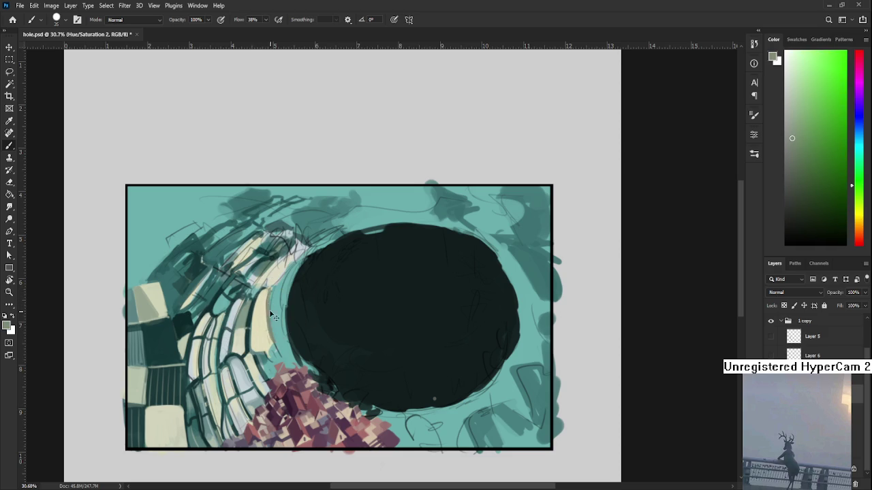
alt+click(271, 308)
alt+click(262, 302)
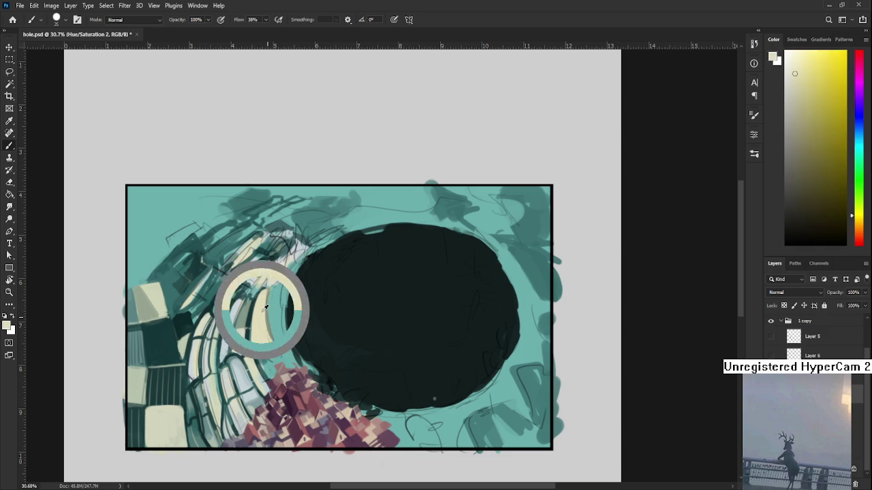
alt+click(253, 311)
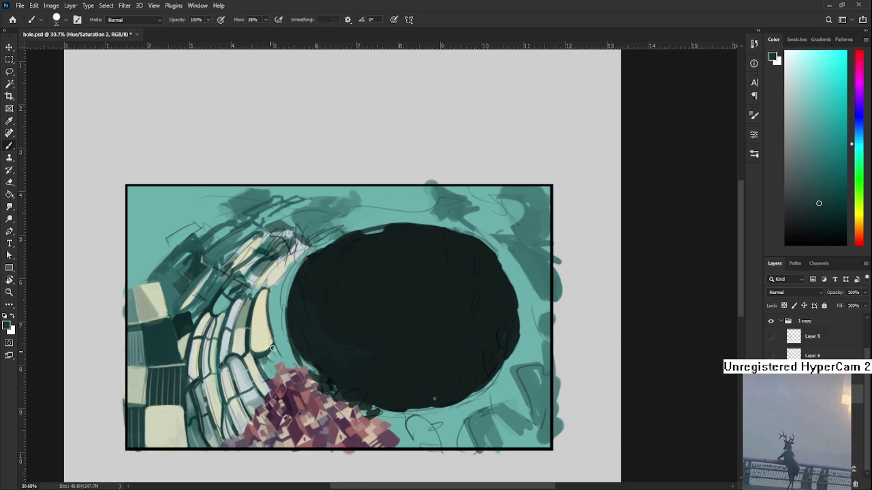
scroll(299, 273, down, 3)
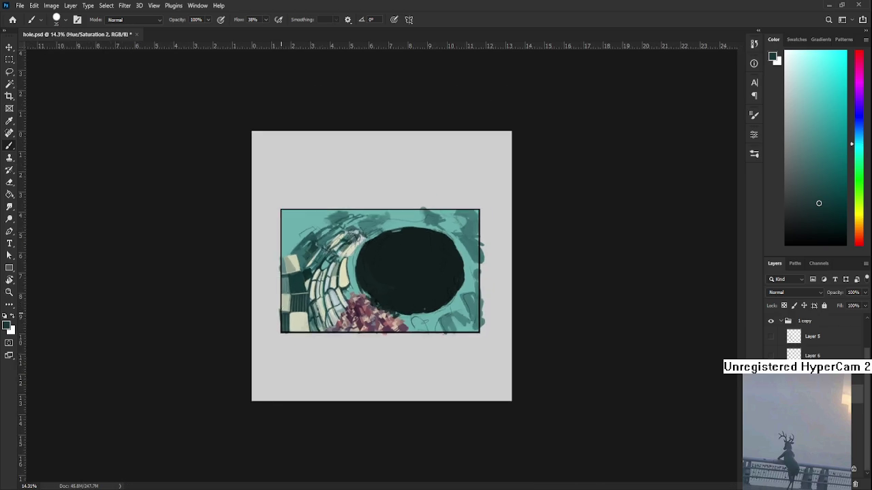
- Shrink the brush and shade the inside of the cream tile grey
scroll(299, 273, up, 5)
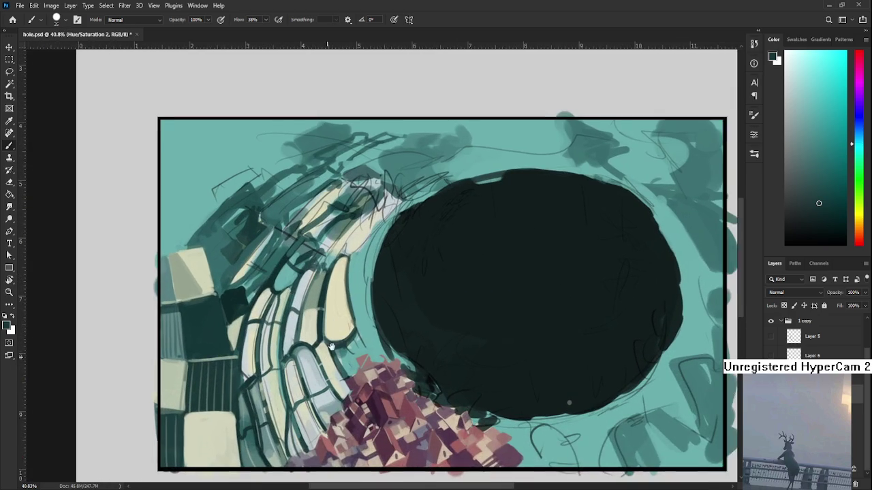
scroll(310, 299, up, 2)
alt+click(320, 331)
key(bracketleft)
key(bracketleft)
key(bracketright)
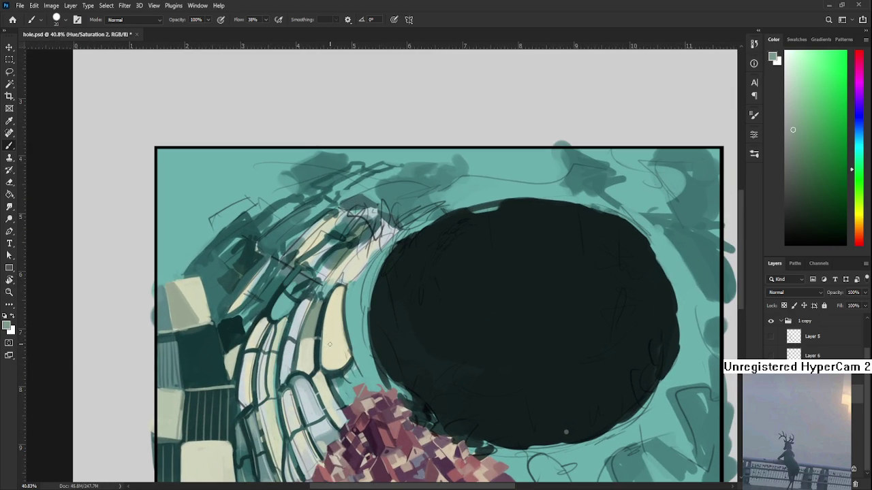
drag(327, 342, 343, 363)
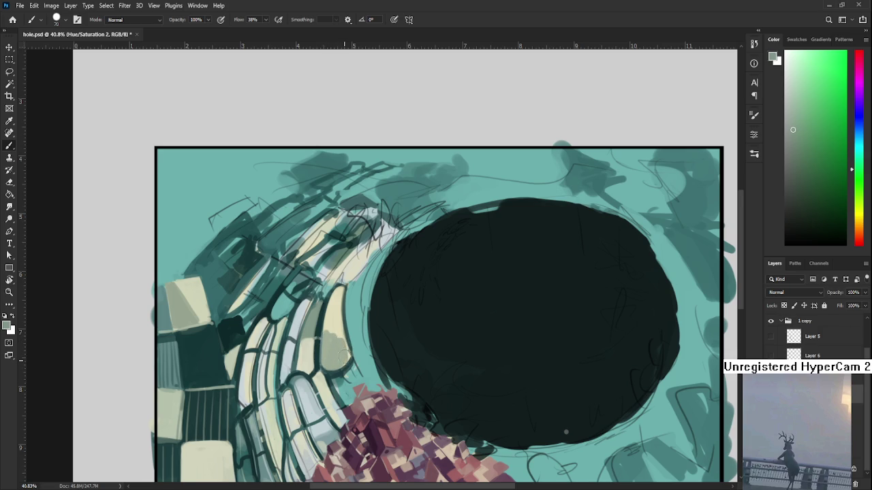
- Lighten the top of the cream tile with a pale shade sampled from it
alt+click(337, 322)
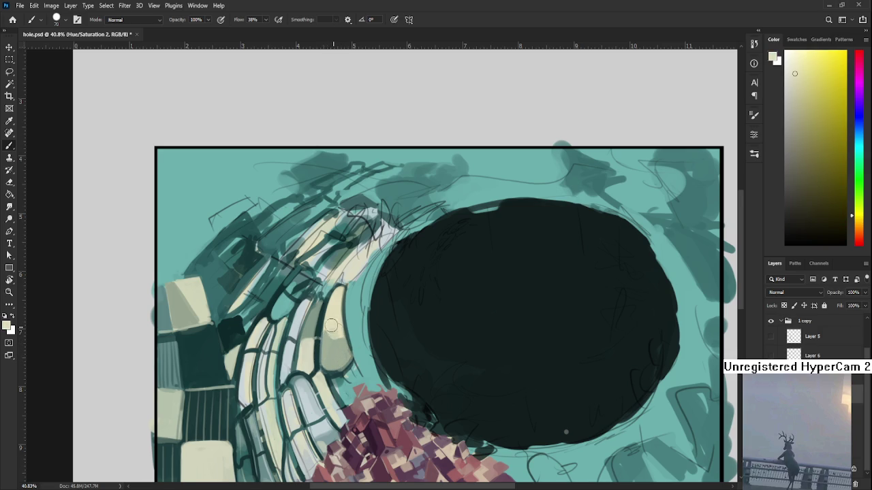
alt+click(336, 315)
drag(335, 316, 336, 294)
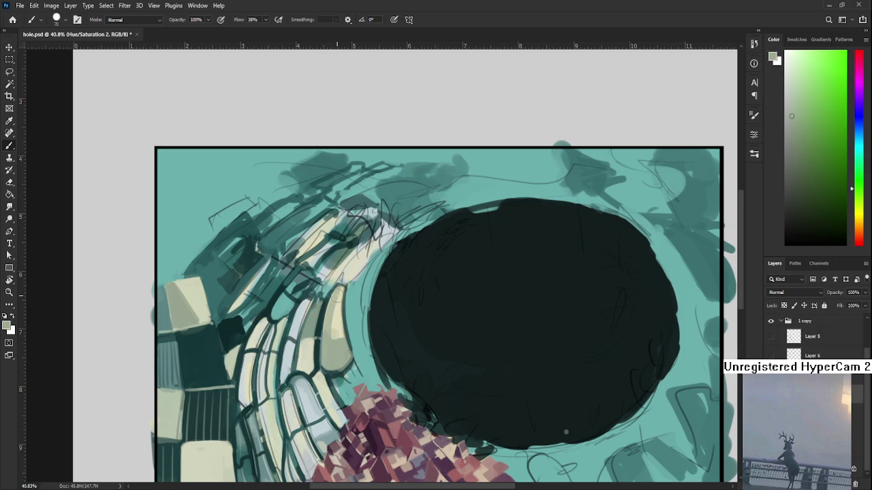
alt+click(331, 321)
alt+click(333, 316)
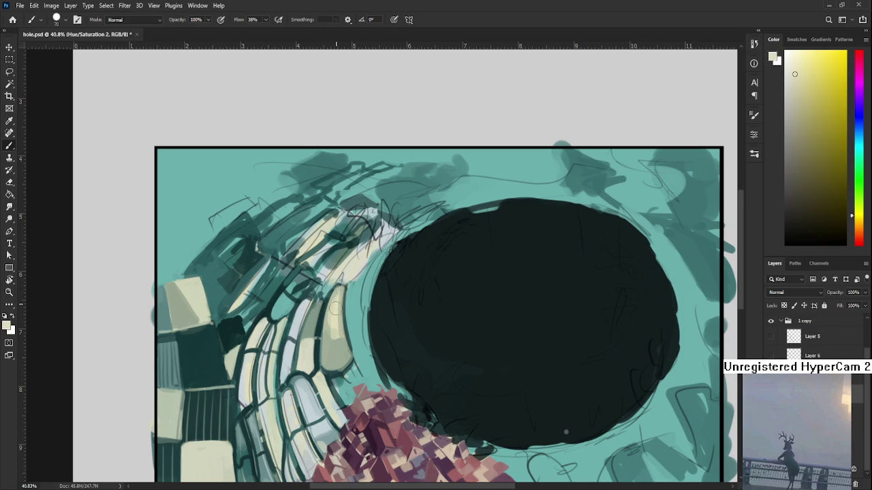
alt+click(343, 346)
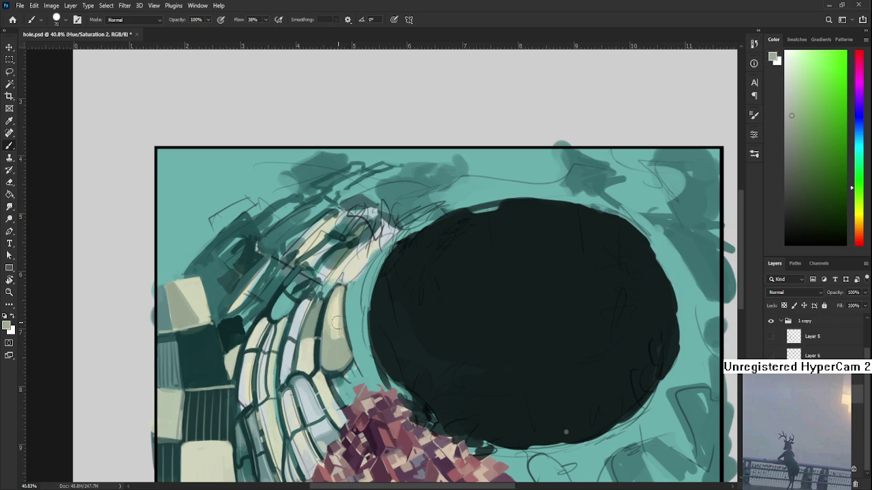
- Outline the cream tile's left and bottom edges in dark teal
scroll(335, 325, down, 1)
alt+click(336, 353)
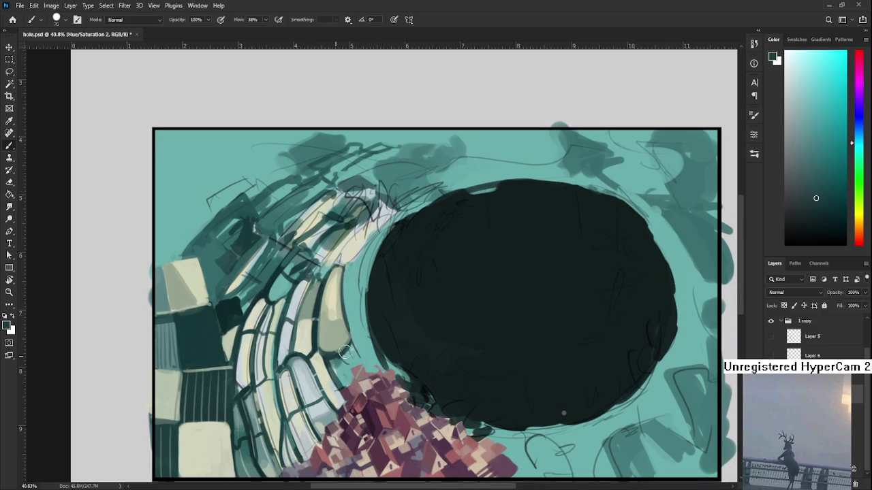
alt+click(337, 352)
alt+click(330, 323)
drag(338, 267, 332, 349)
- Work pale grey-teal and cream-yellow tones into the window tiles below the cream tile
alt+click(333, 393)
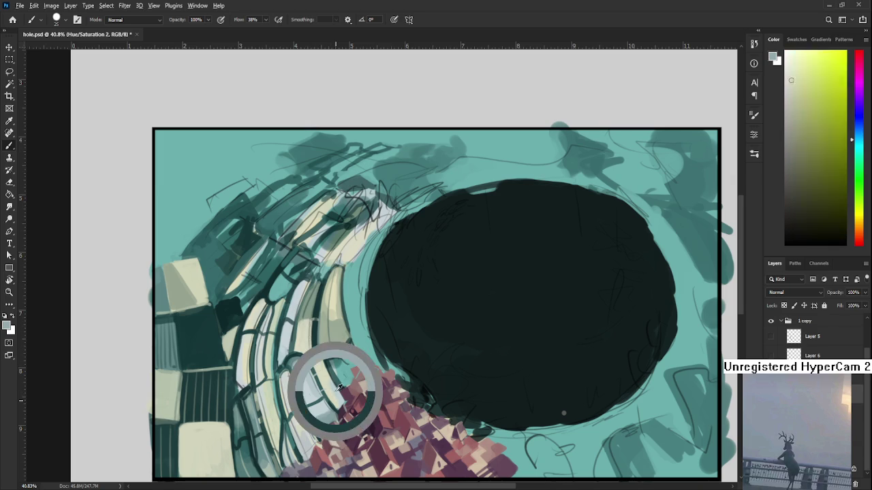
alt+click(333, 390)
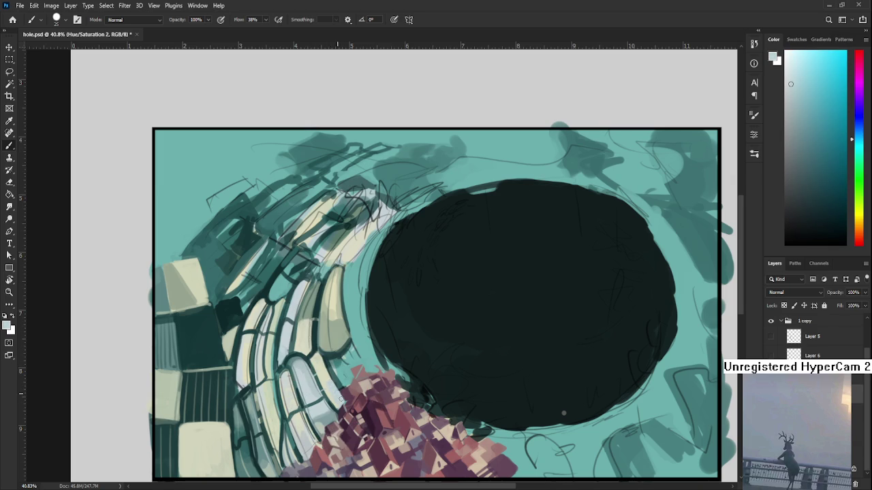
alt+click(327, 361)
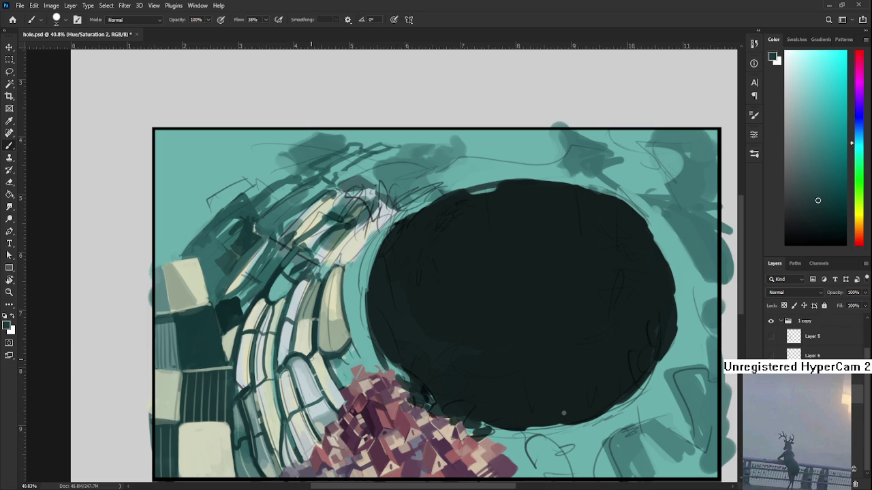
drag(328, 383, 321, 409)
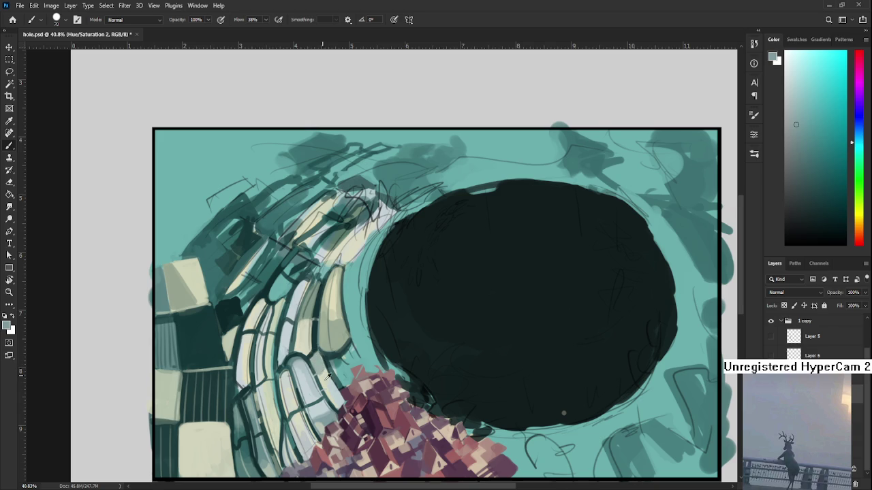
alt+click(325, 377)
- Paint a dark teal stroke over the window tiles
alt+click(304, 345)
alt+click(302, 342)
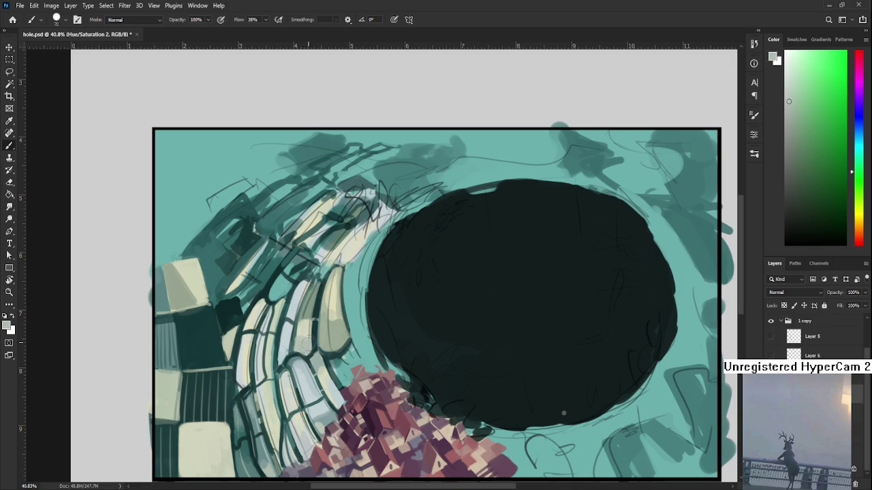
alt+click(319, 332)
drag(294, 353, 297, 325)
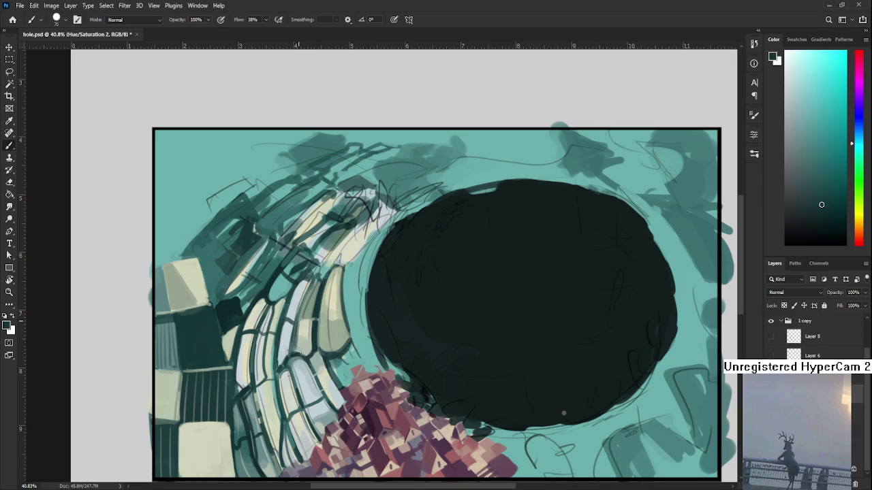
scroll(371, 293, down, 3)
scroll(382, 288, down, 3)
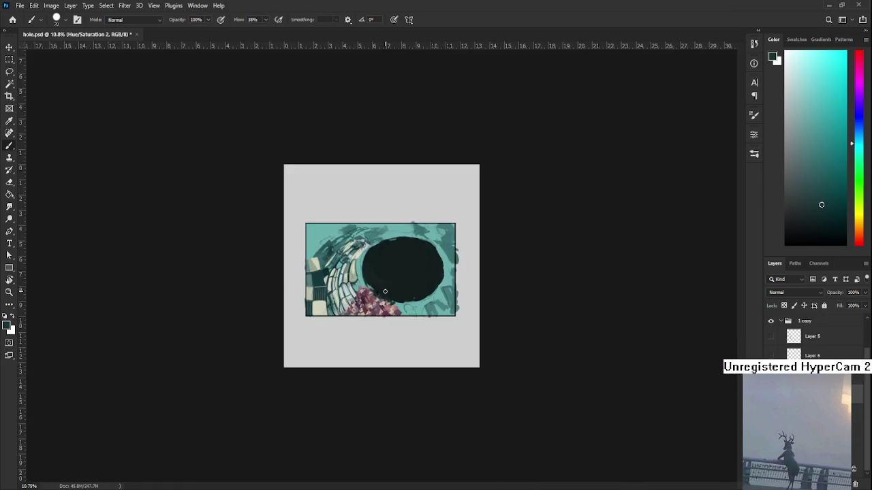
scroll(381, 288, down, 2)
scroll(382, 286, up, 2)
scroll(382, 286, up, 1)
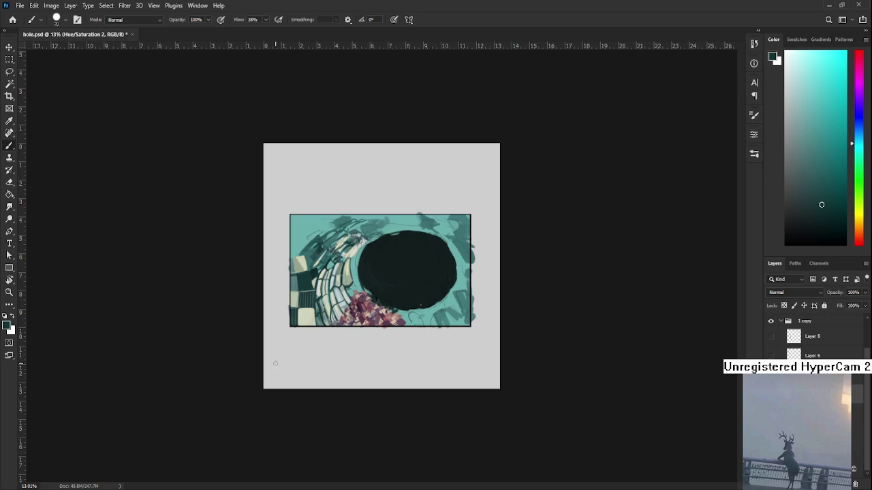
scroll(340, 306, up, 5)
drag(304, 312, 276, 378)
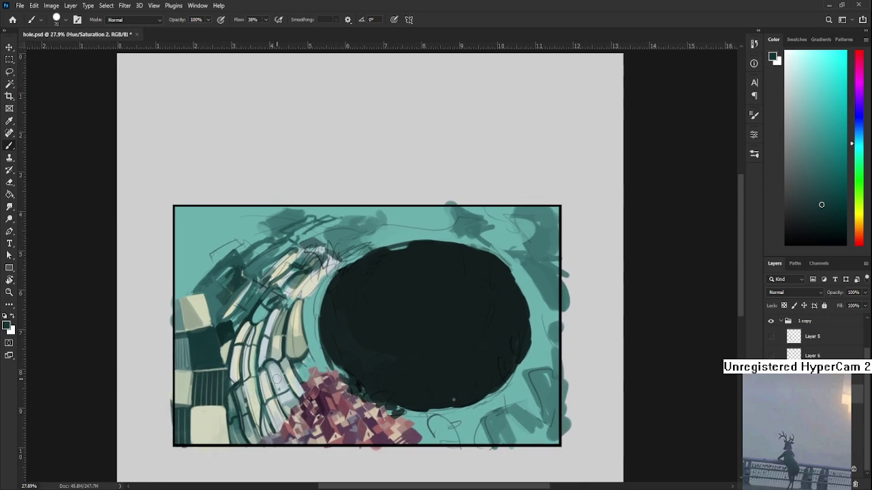
- Paint light and dark teal tile strokes on the curved wall left of the pit
alt+click(308, 355)
alt+click(308, 365)
alt+click(311, 360)
alt+click(311, 360)
alt+click(316, 356)
alt+click(317, 357)
alt+click(311, 362)
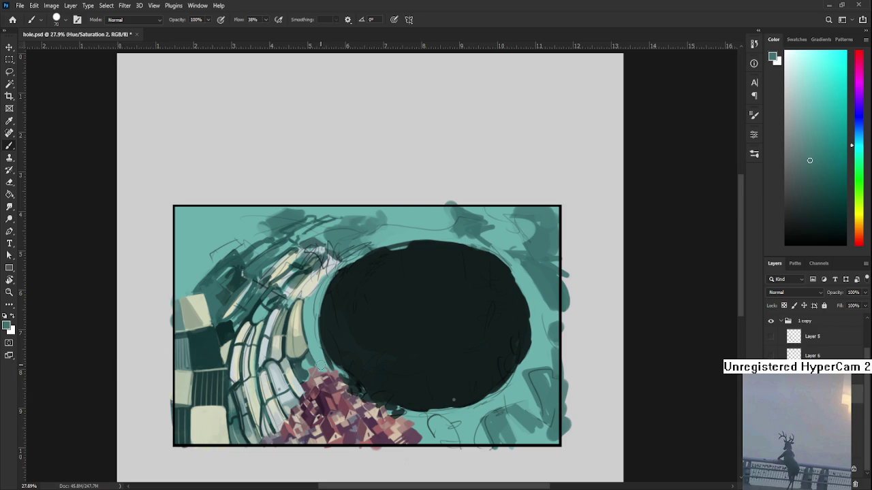
mouse_move(312, 331)
mouse_down()
mouse_move(318, 376)
mouse_move(295, 352)
mouse_up()
- Add more lighter and darker teal tile shapes further along the curved wall
alt+click(295, 350)
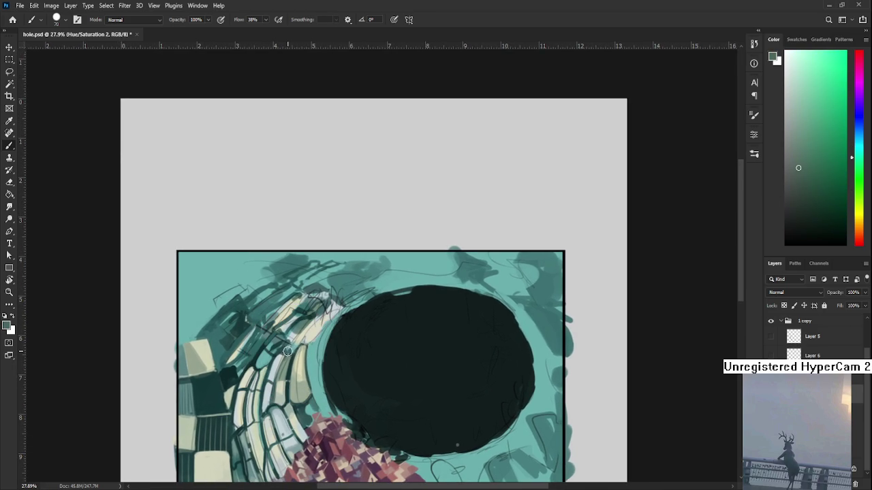
alt+click(286, 348)
alt+click(292, 350)
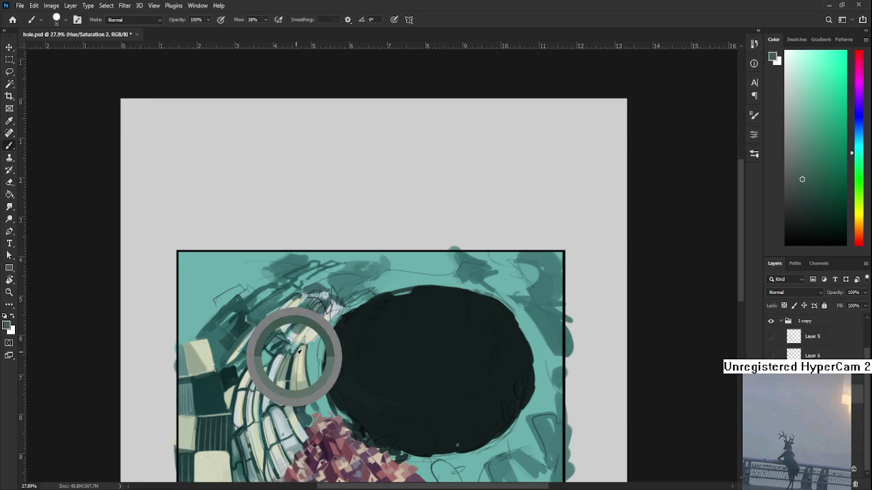
alt+click(290, 352)
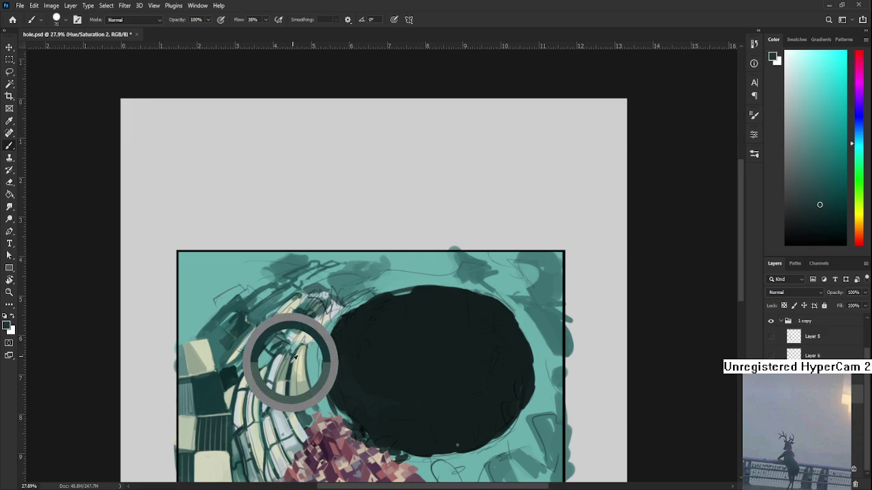
alt+click(283, 350)
alt+click(288, 355)
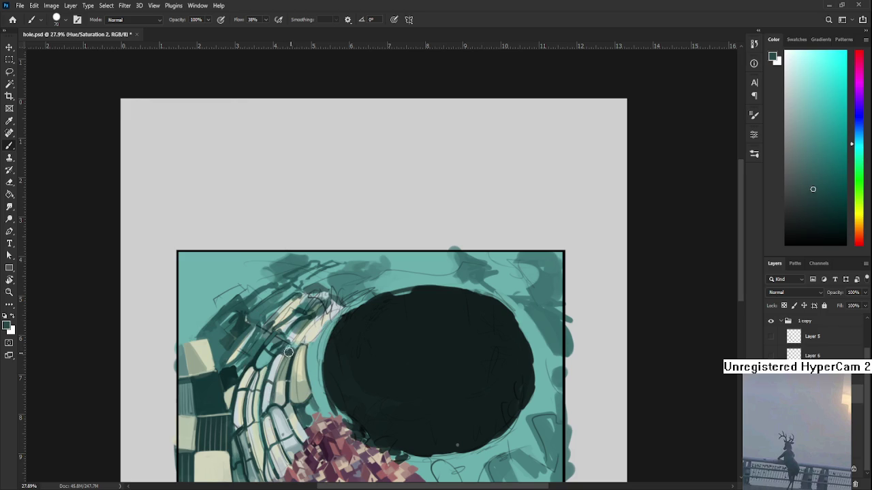
drag(290, 342, 293, 359)
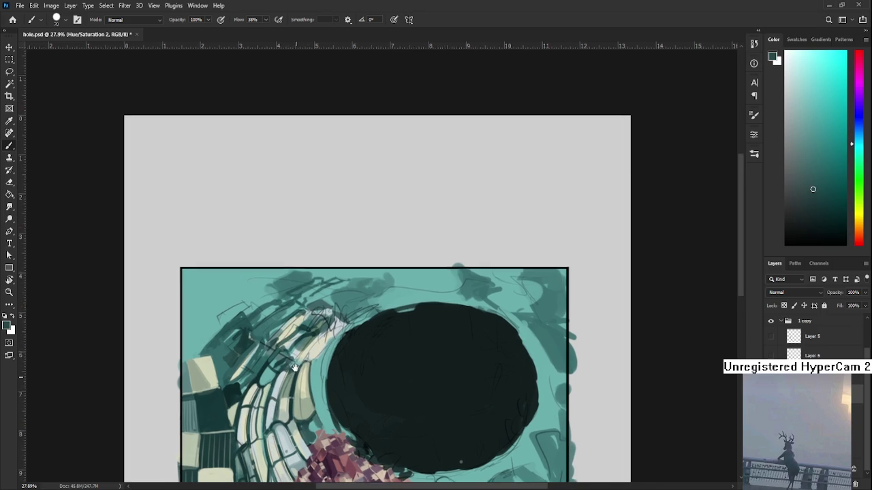
- Outline the lower tiles on the curved wall with dark teal
alt+click(266, 370)
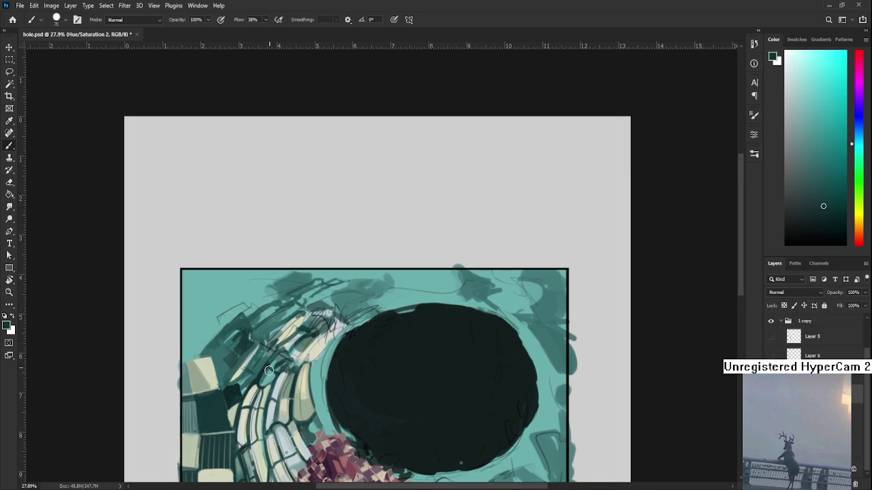
alt+click(273, 375)
alt+click(267, 376)
alt+click(264, 372)
- Zoom in on the tiled wall and brush light cream onto the tiles
scroll(310, 364, down, 3)
scroll(310, 363, down, 3)
scroll(311, 361, down, 2)
scroll(311, 361, down, 1)
scroll(344, 279, up, 1)
scroll(347, 269, up, 3)
scroll(361, 259, up, 2)
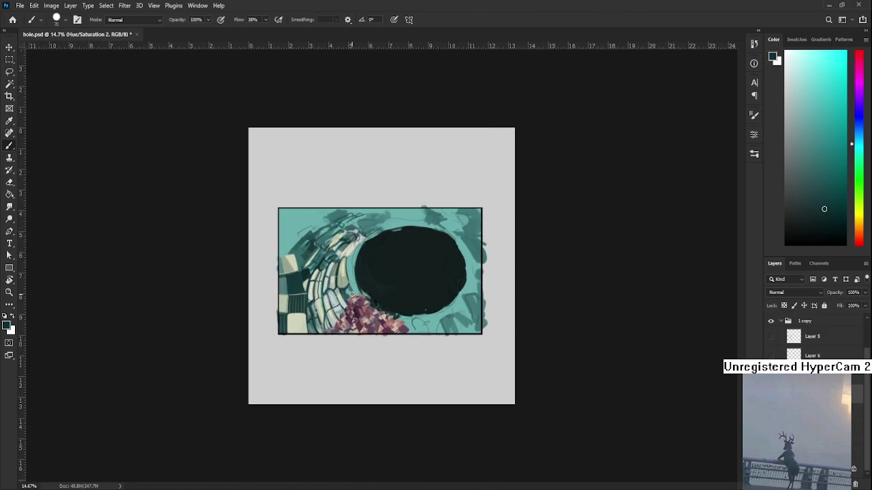
scroll(344, 300, up, 2)
scroll(346, 280, up, 2)
scroll(341, 340, up, 1)
mouse_move(342, 361)
mouse_down()
mouse_move(321, 321)
mouse_move(324, 308)
mouse_up()
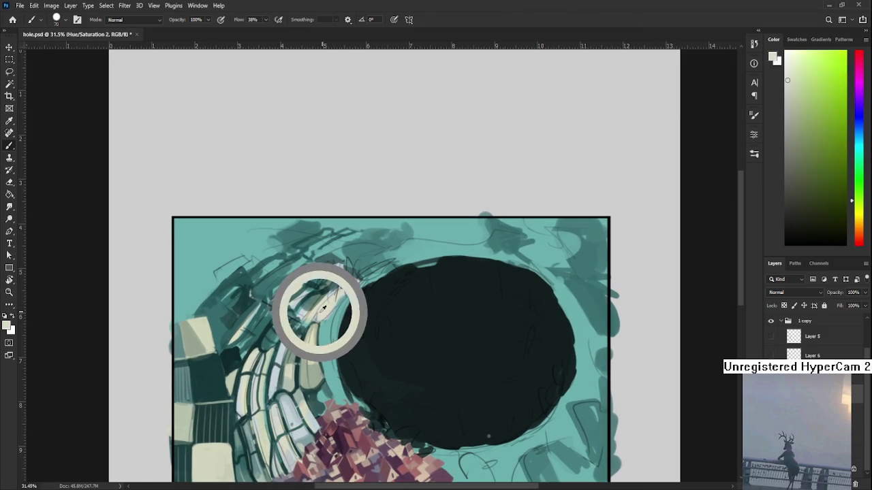
- Shade around the cream tiles with teal and dark teal outlines
alt+click(324, 317)
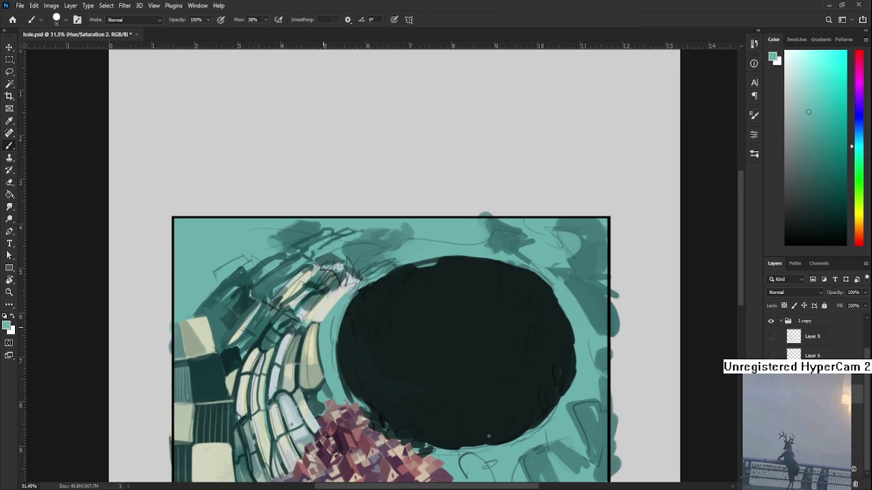
alt+click(318, 313)
alt+click(321, 317)
alt+click(331, 327)
mouse_move(330, 342)
mouse_down()
mouse_move(336, 289)
mouse_move(343, 343)
mouse_up()
alt+click(321, 332)
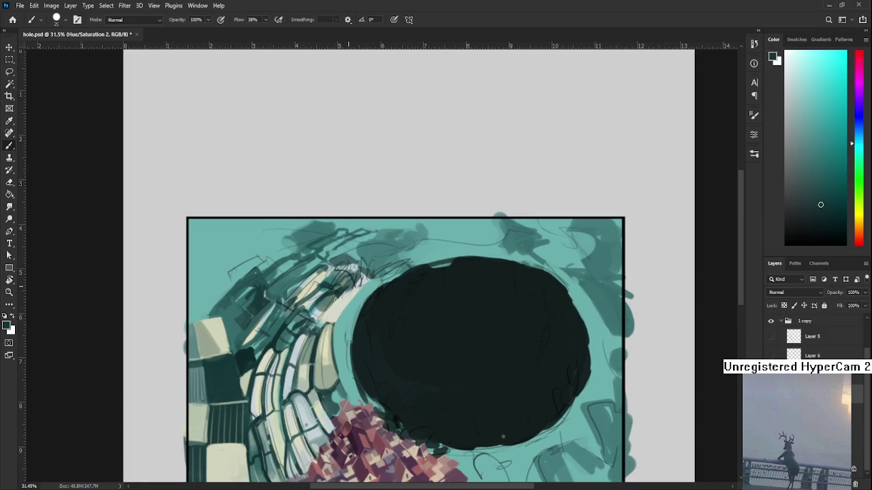
- Add pale cream highlights and dark teal outlines to the tiles along the arch
alt+click(340, 303)
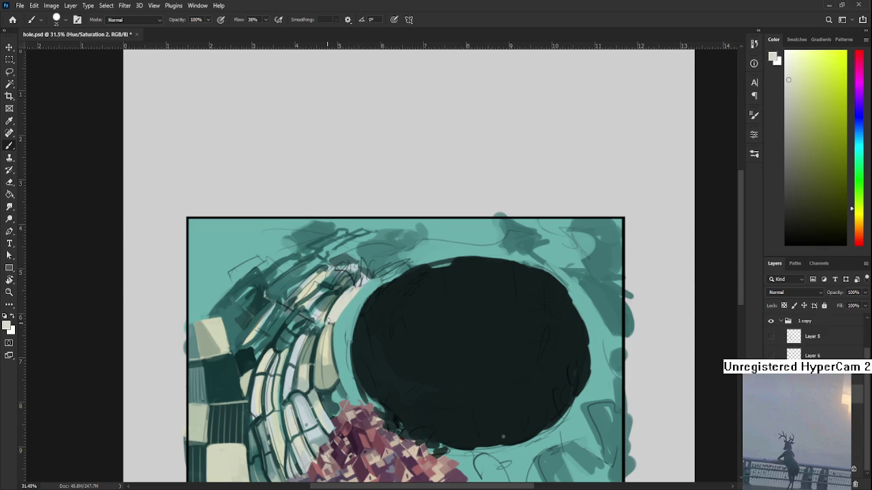
alt+click(354, 306)
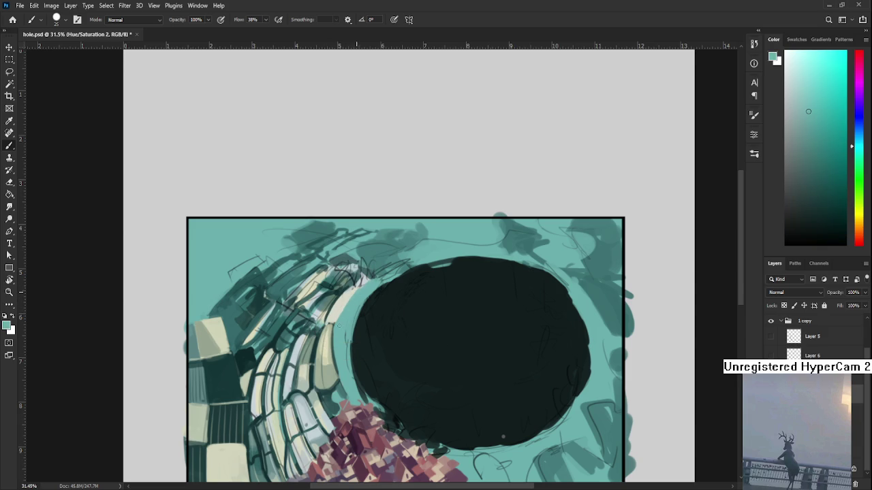
alt+click(334, 318)
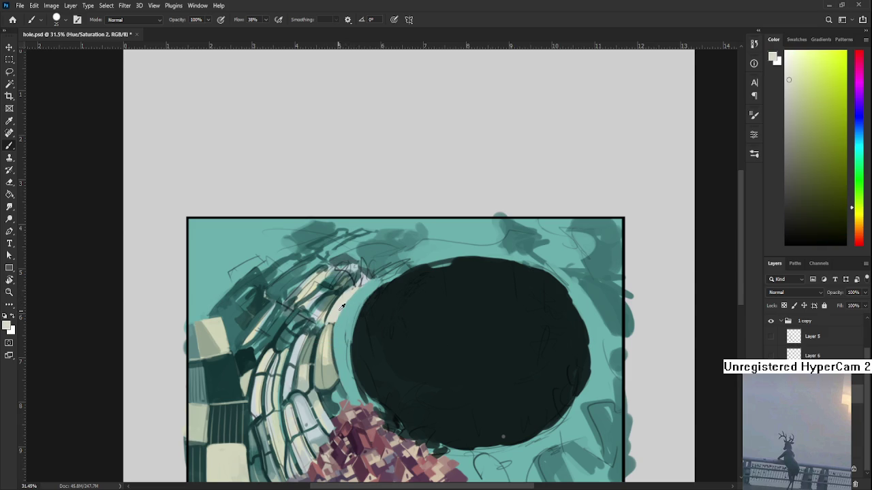
alt+click(359, 296)
alt+click(346, 293)
alt+click(342, 286)
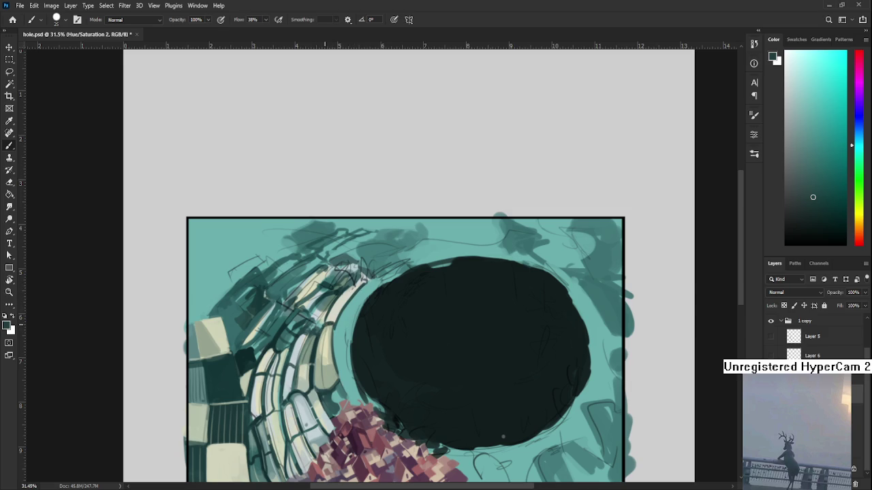
alt+click(336, 317)
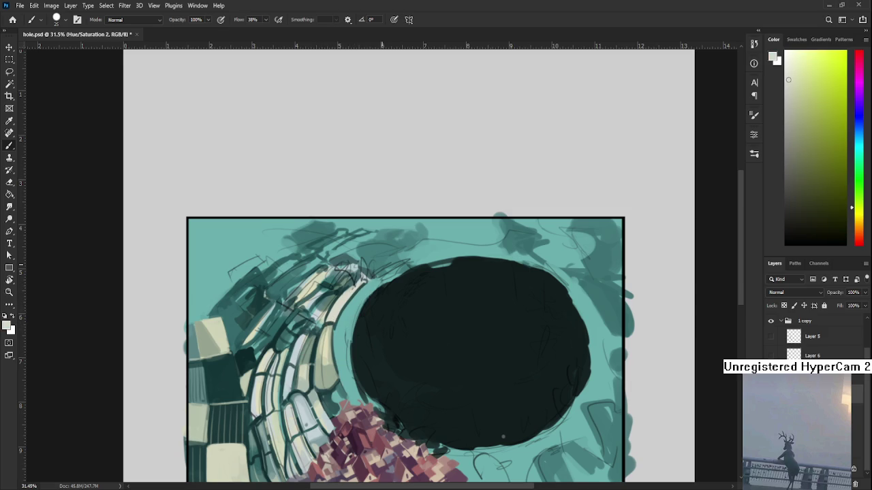
- Bring the lower tiled wall back into view and brush teal shading onto it
scroll(379, 264, down, 3)
scroll(379, 265, down, 3)
scroll(374, 256, up, 2)
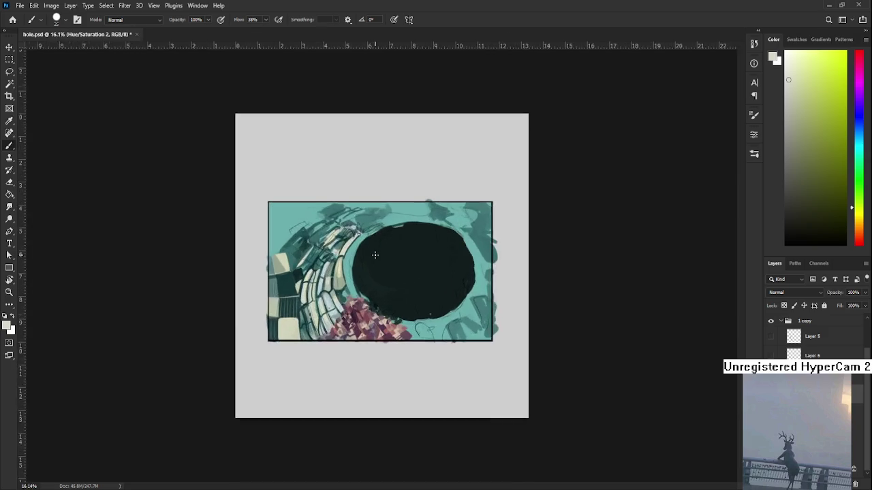
scroll(374, 256, up, 3)
drag(374, 256, 341, 335)
alt+click(300, 340)
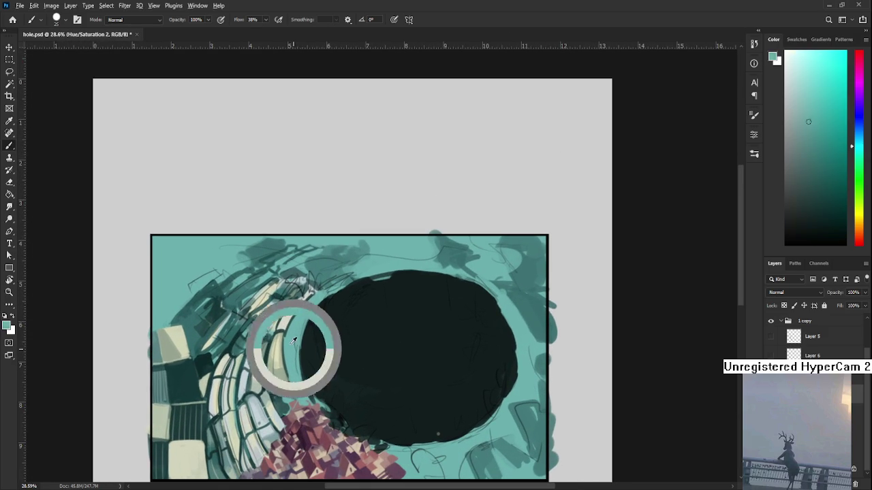
alt+click(289, 354)
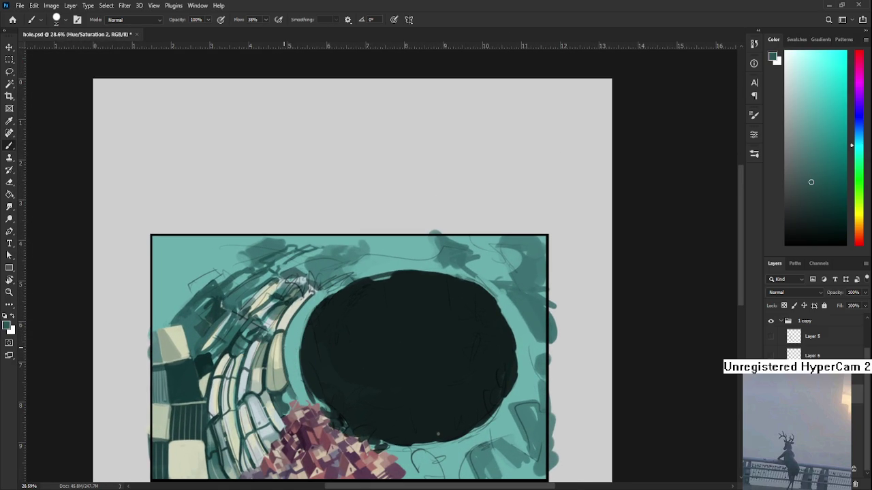
- Alternate lighter and darker teal strokes on the wall's lower tiles beside the pit
alt+click(295, 364)
alt+click(283, 368)
alt+click(292, 387)
alt+click(284, 392)
alt+click(284, 395)
alt+click(287, 390)
alt+click(291, 392)
- Sample dark teal at the pit's edge and stroke a lighter tone along the upper arch
scroll(330, 354, up, 2)
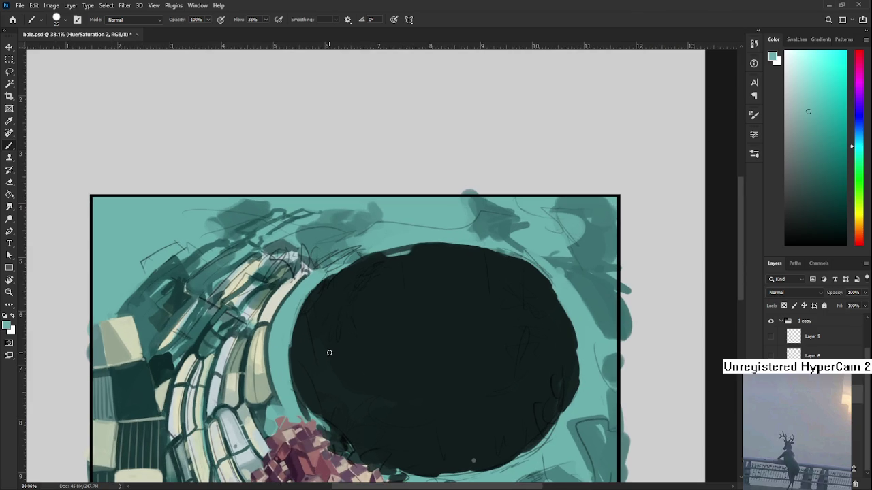
alt+click(257, 325)
alt+click(258, 323)
alt+click(257, 320)
alt+click(258, 320)
alt+click(267, 318)
drag(266, 321, 224, 366)
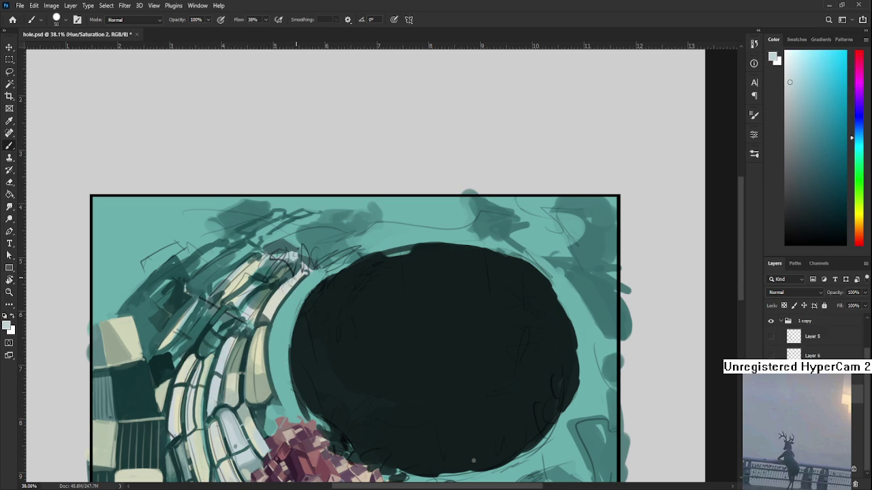
- Brush pale yellow-green onto the arch tiles, try Zoom and Smudge, then return to Brush
drag(272, 304, 278, 289)
alt+click(275, 291)
alt+click(276, 292)
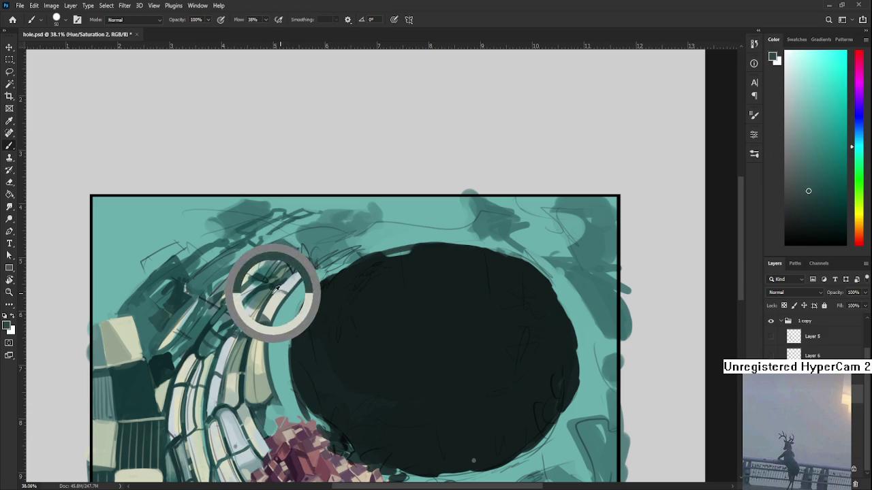
alt+click(283, 295)
key(z)
key(r)
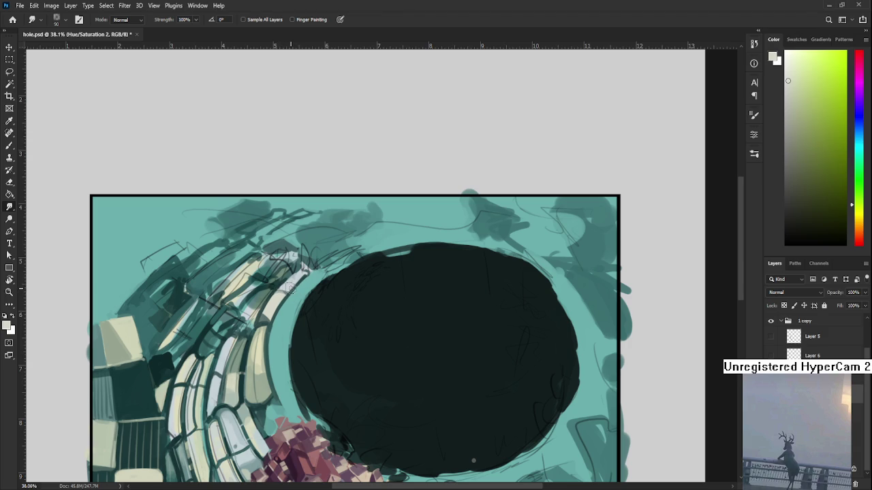
key(b)
- Add a dark teal stroke near the top of the pit's arch
alt+click(276, 293)
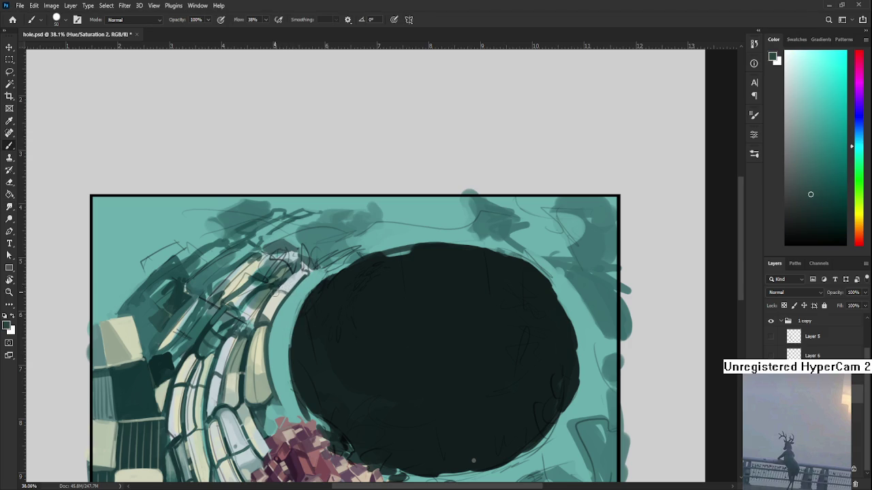
drag(261, 324, 270, 303)
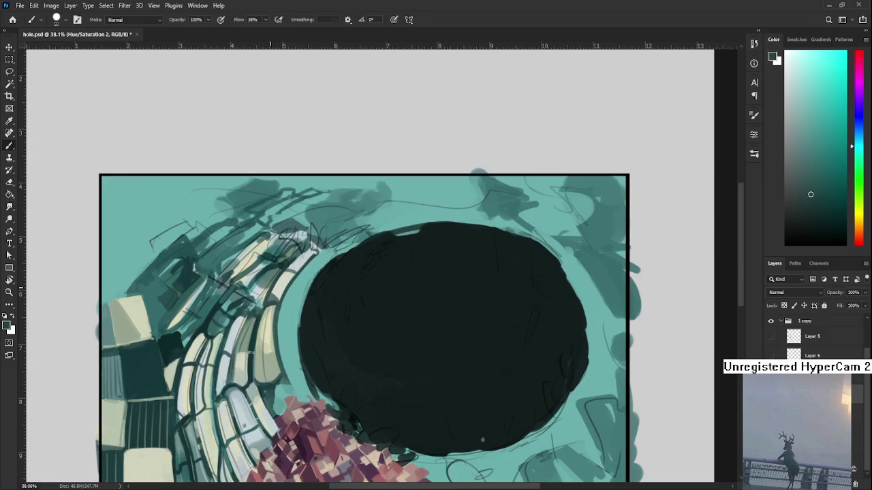
scroll(482, 440, down, 5)
scroll(311, 340, up, 5)
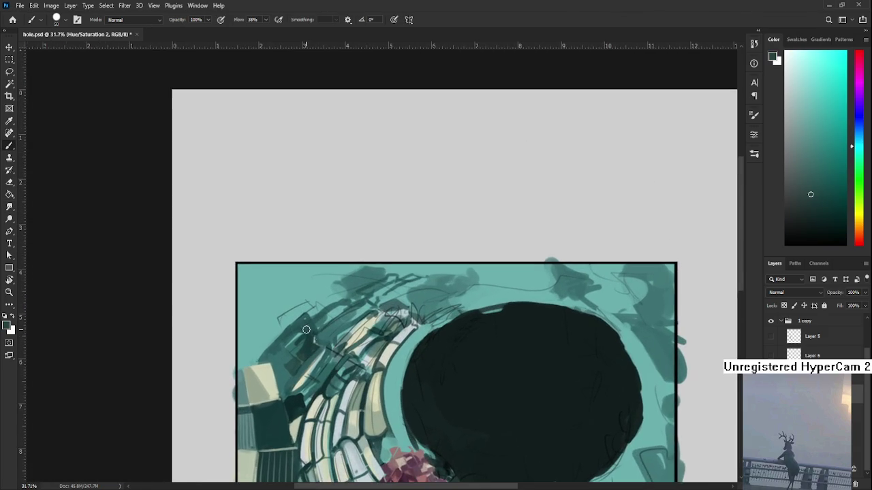
scroll(311, 339, down, 1)
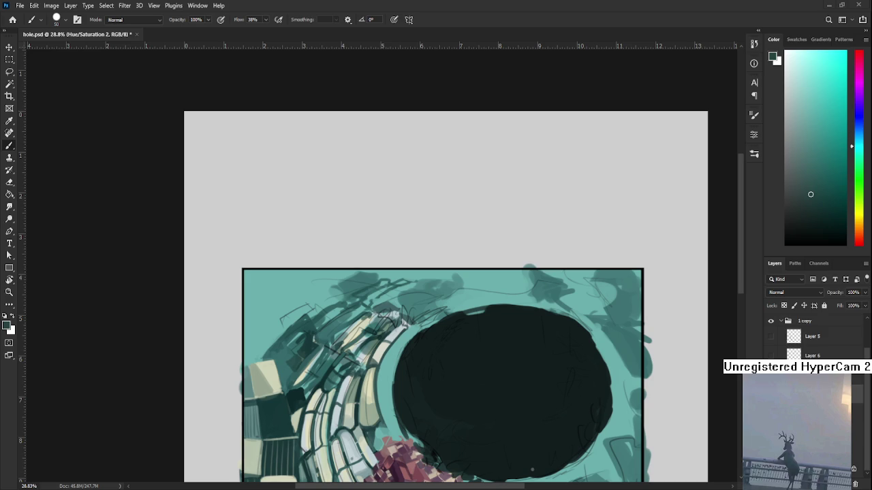
- Paint pale cream and teal tones over the uppermost arch tiles of the curved wall
drag(333, 345, 286, 295)
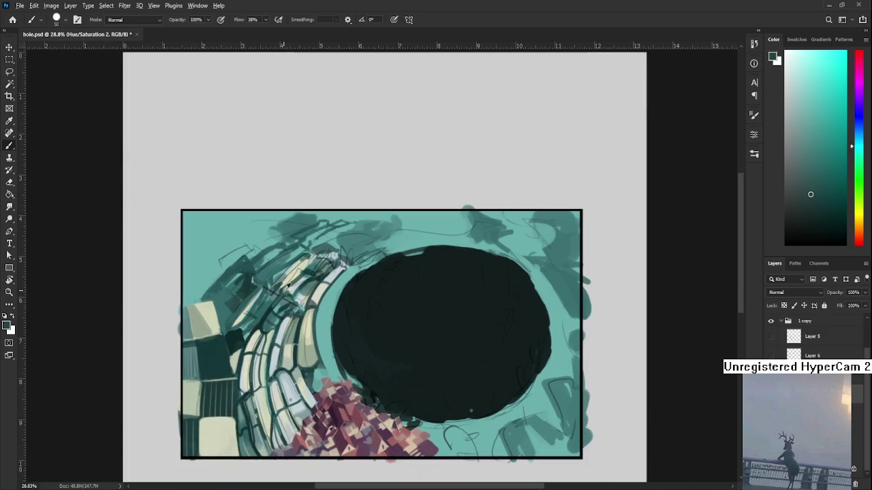
alt+click(244, 307)
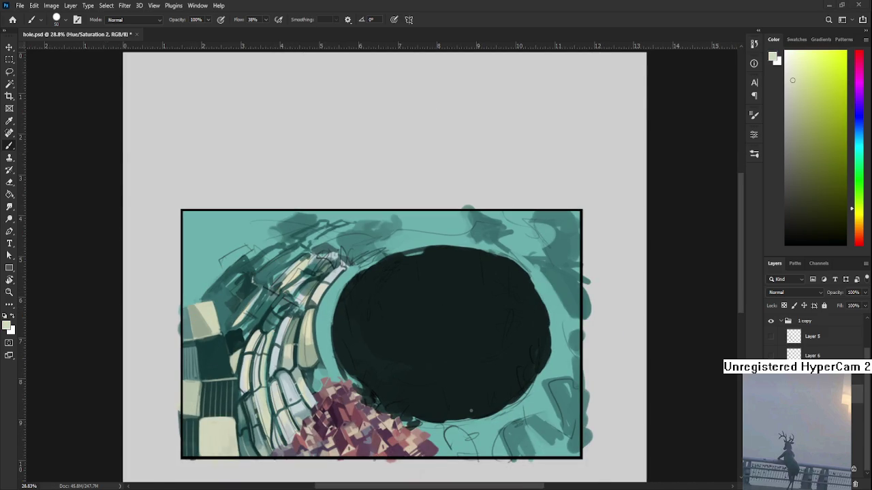
drag(296, 330, 307, 296)
alt+click(281, 316)
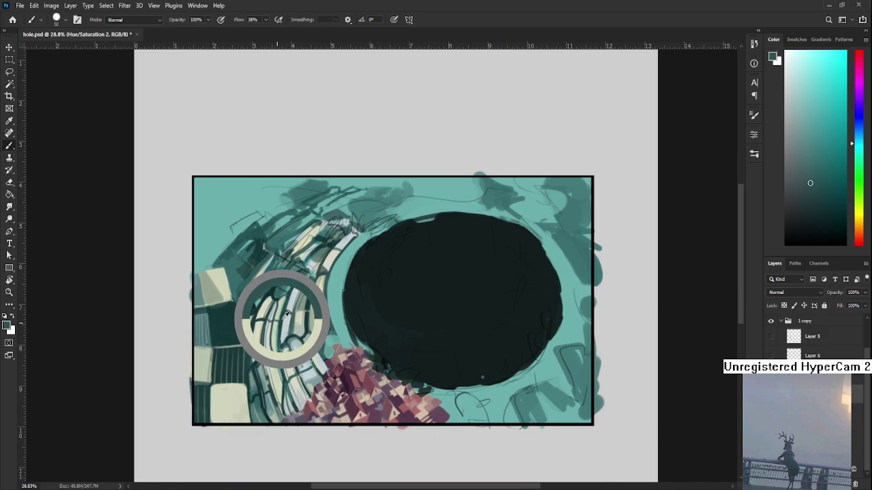
alt+click(302, 288)
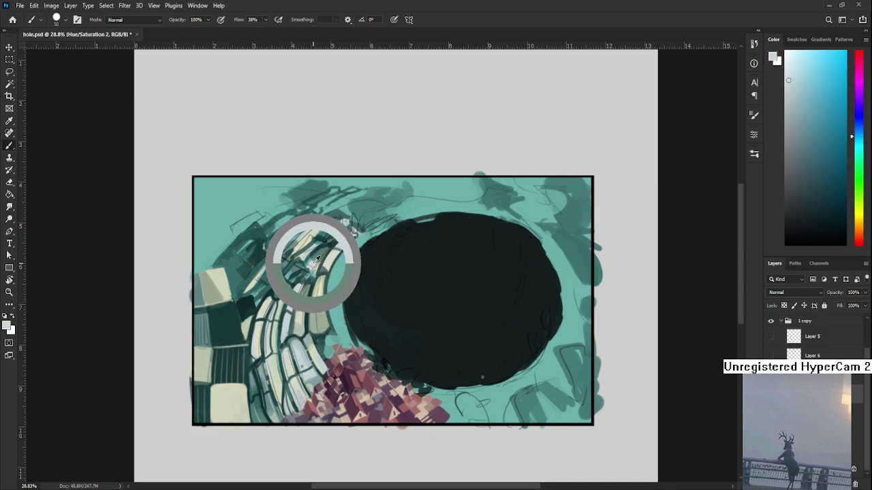
drag(317, 261, 299, 298)
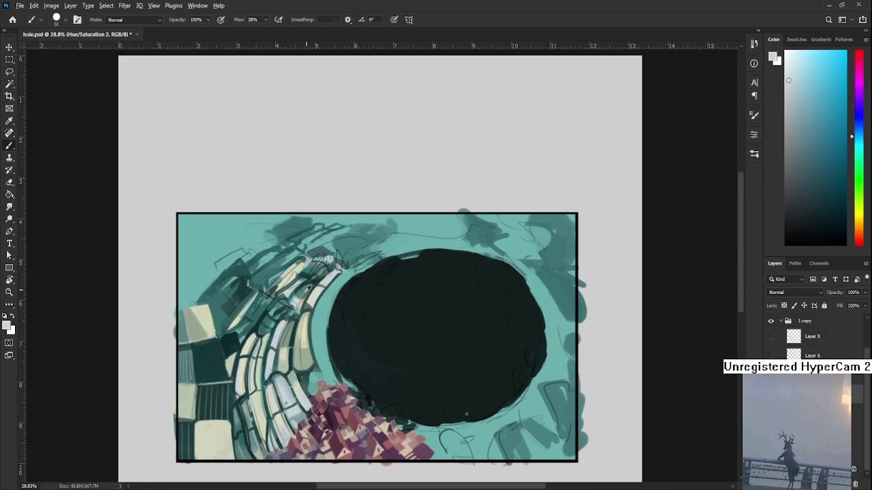
alt+click(304, 289)
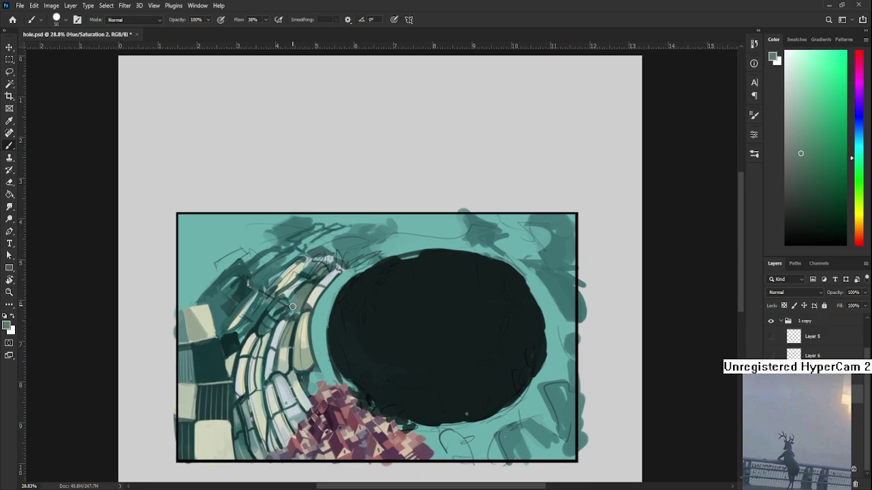
alt+click(312, 282)
alt+click(304, 287)
alt+click(294, 306)
alt+click(298, 292)
alt+click(297, 311)
- Add dark-teal outlines and pale cyan highlights to the upper tiles at the pit's edge
scroll(324, 288, up, 1)
alt+click(315, 340)
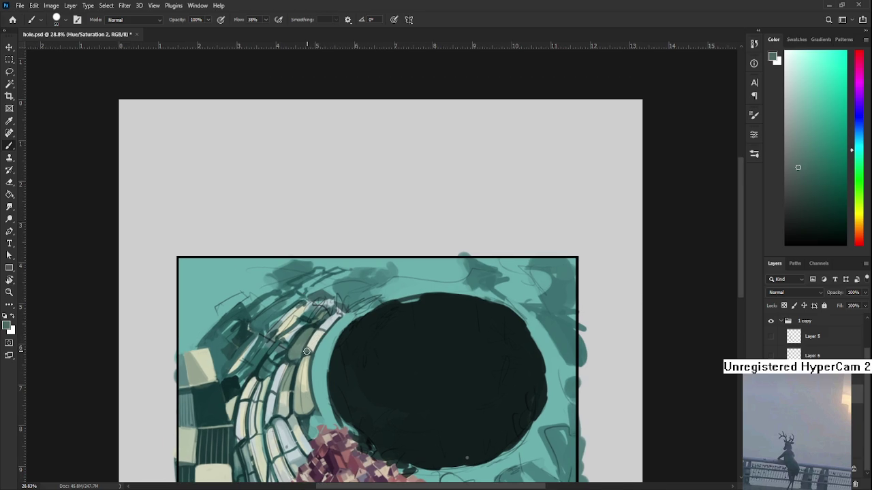
alt+click(322, 334)
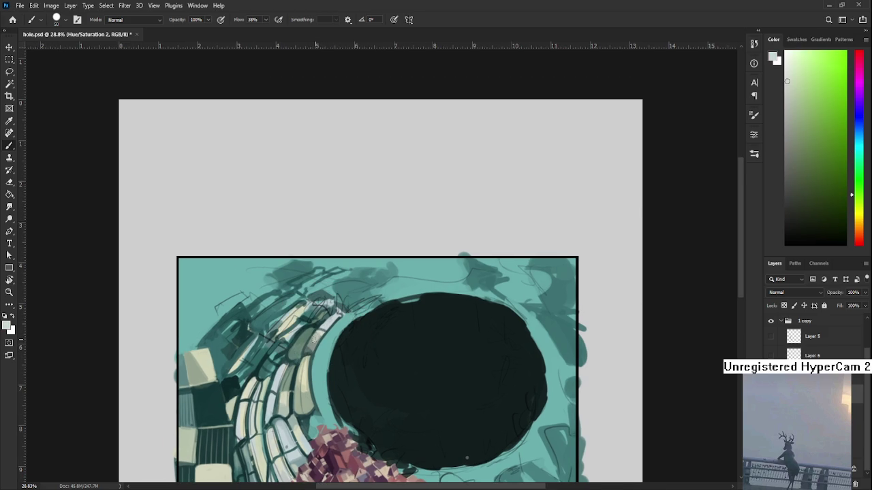
alt+click(312, 341)
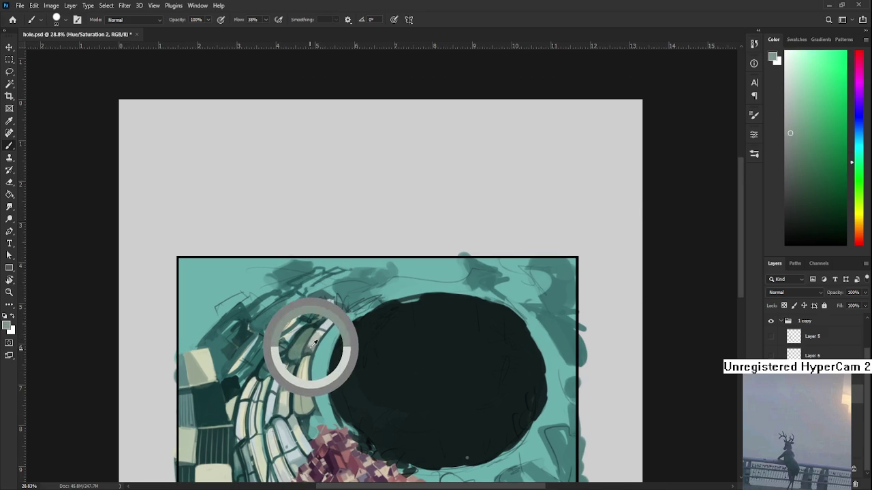
alt+click(317, 333)
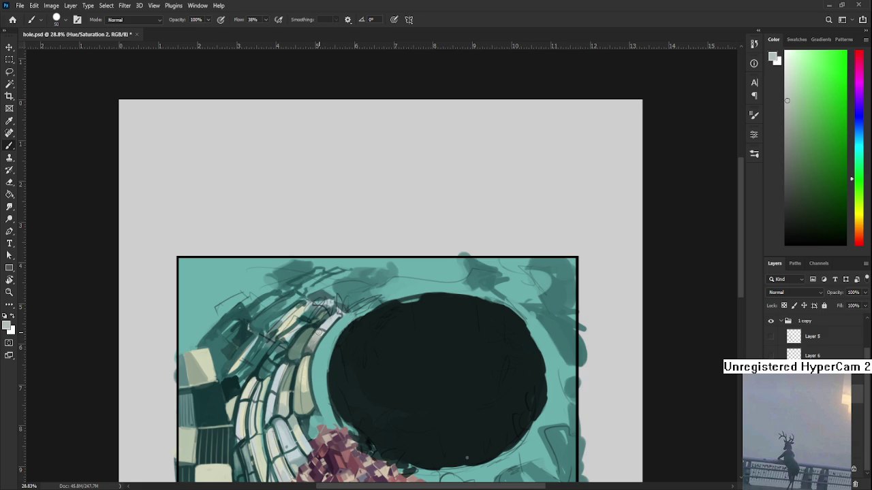
alt+click(312, 339)
alt+click(315, 335)
alt+click(322, 333)
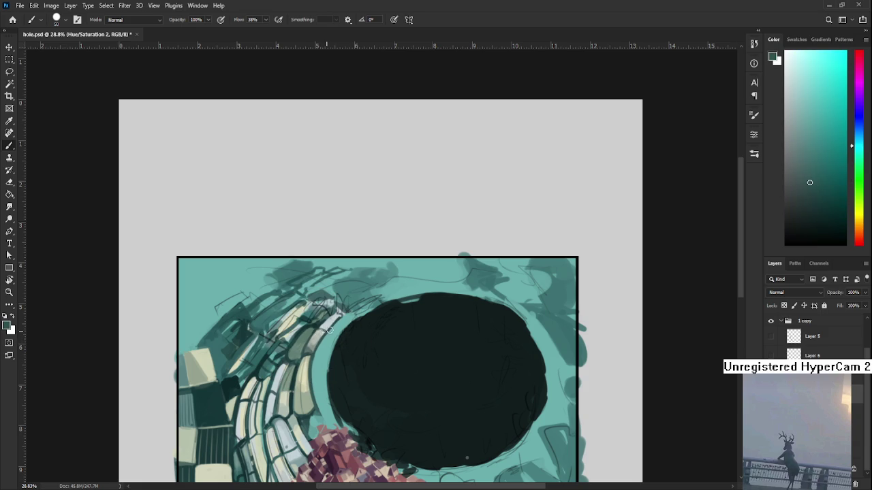
alt+click(328, 328)
alt+click(329, 329)
alt+click(329, 328)
alt+click(324, 328)
alt+click(335, 317)
scroll(338, 285, down, 4)
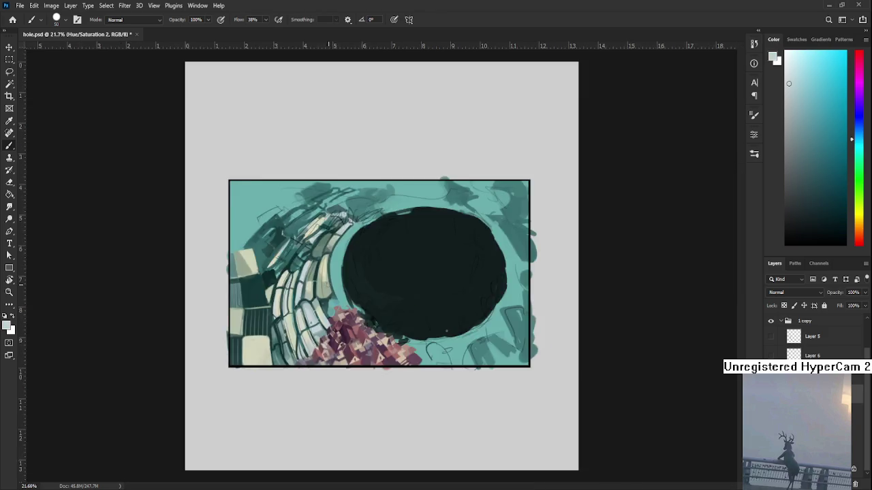
scroll(339, 285, down, 4)
scroll(338, 285, down, 3)
scroll(338, 285, up, 3)
key(r)
mouse_move(339, 285)
mouse_down()
mouse_move(450, 335)
mouse_move(495, 231)
mouse_move(493, 294)
mouse_move(498, 271)
mouse_up()
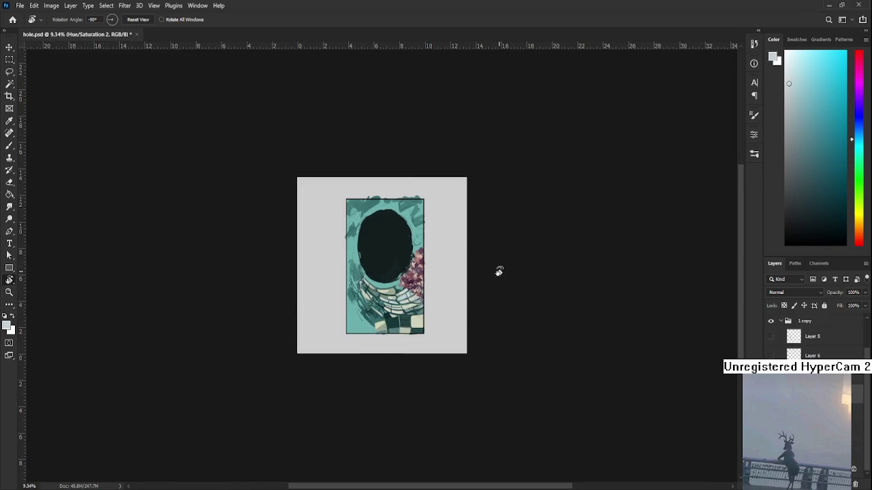
scroll(374, 344, up, 1)
scroll(374, 344, up, 1)
scroll(374, 344, up, 2)
mouse_move(374, 344)
mouse_down()
mouse_move(273, 372)
mouse_move(250, 365)
mouse_up()
key(Escape)
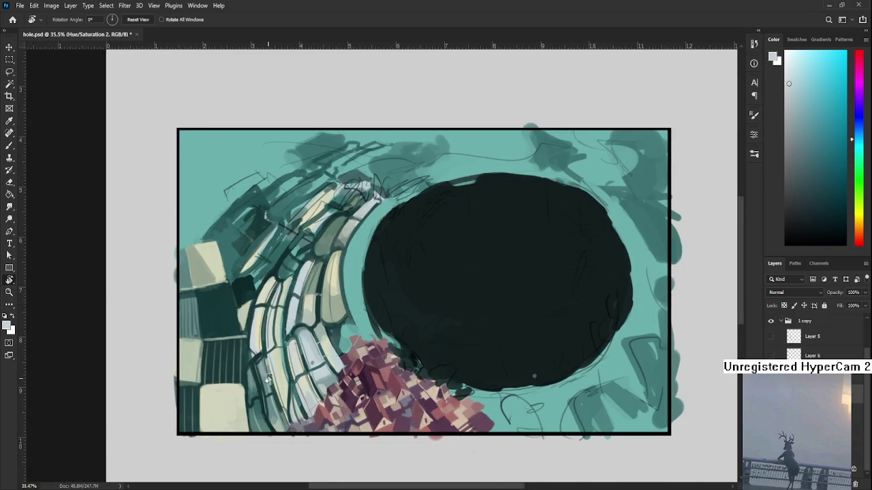
scroll(445, 387, down, 1)
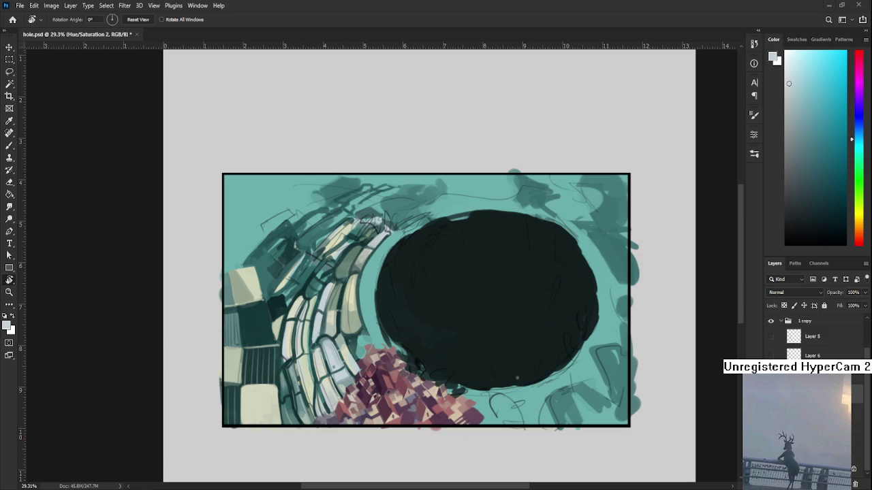
- Paint a dark teal stroke across the pale tiles with a smaller brush
key(b)
scroll(304, 328, up, 3)
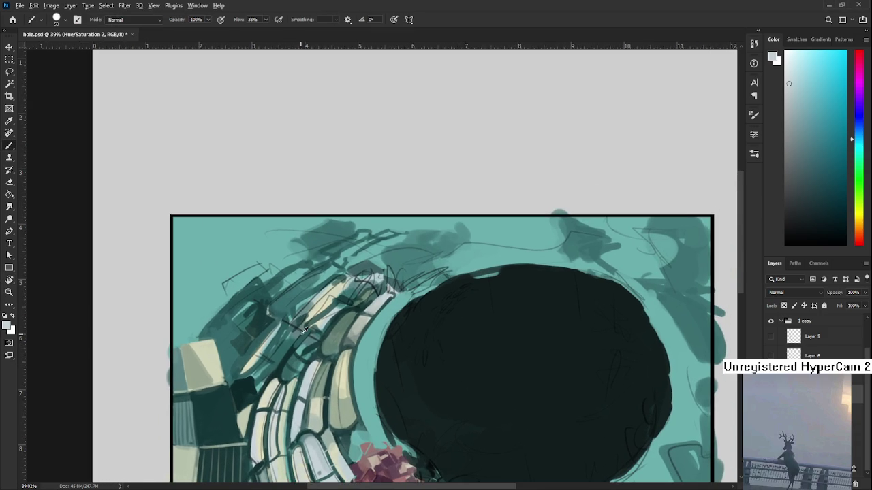
alt+click(302, 332)
alt+click(311, 343)
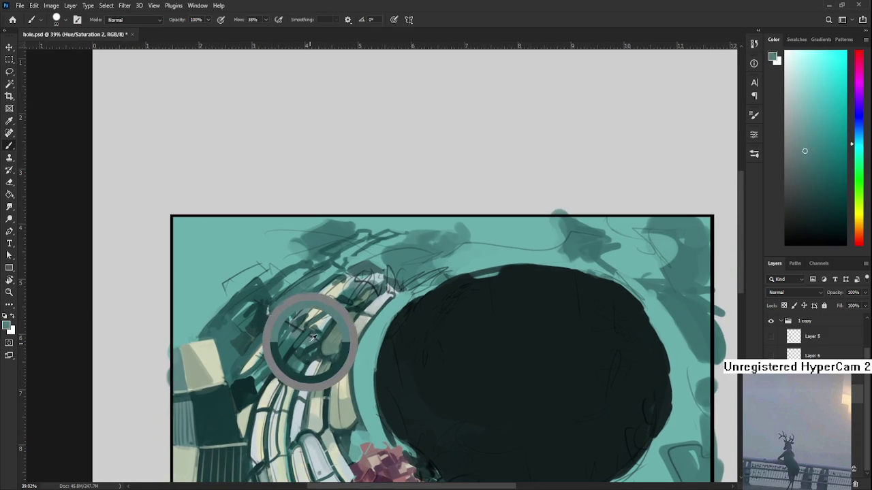
alt+click(314, 342)
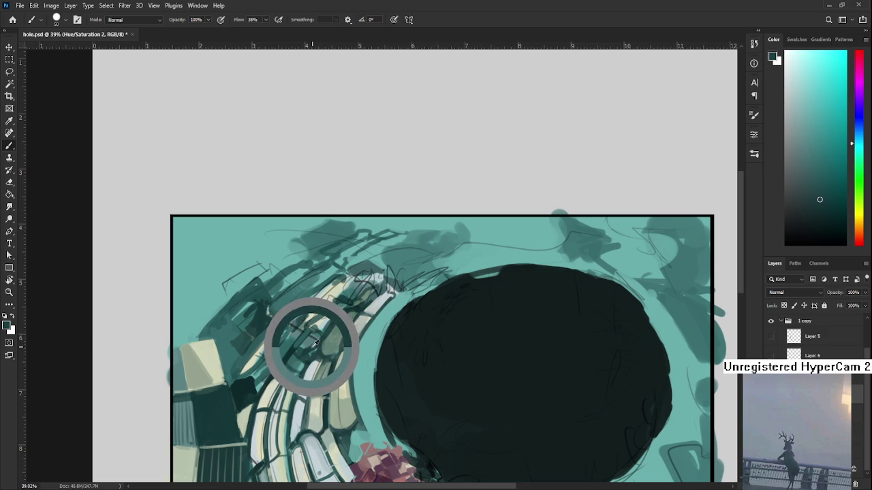
alt+click(312, 339)
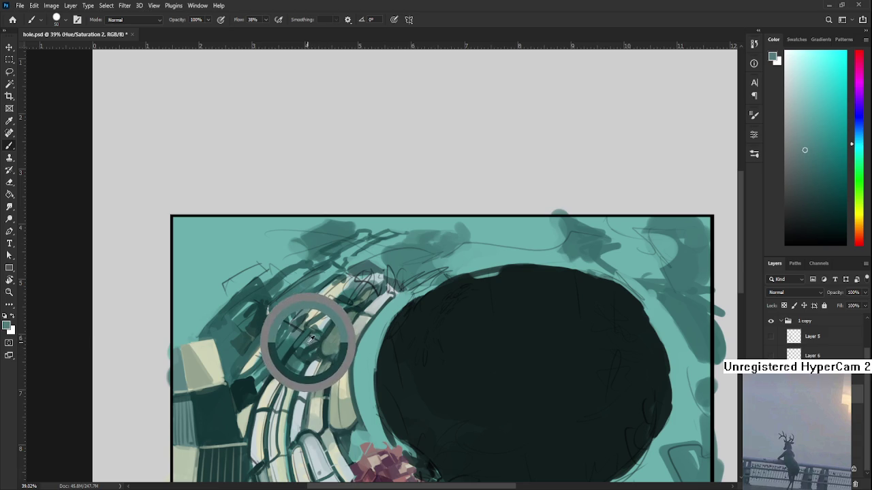
alt+click(315, 336)
alt+click(315, 338)
alt+click(312, 340)
alt+click(312, 340)
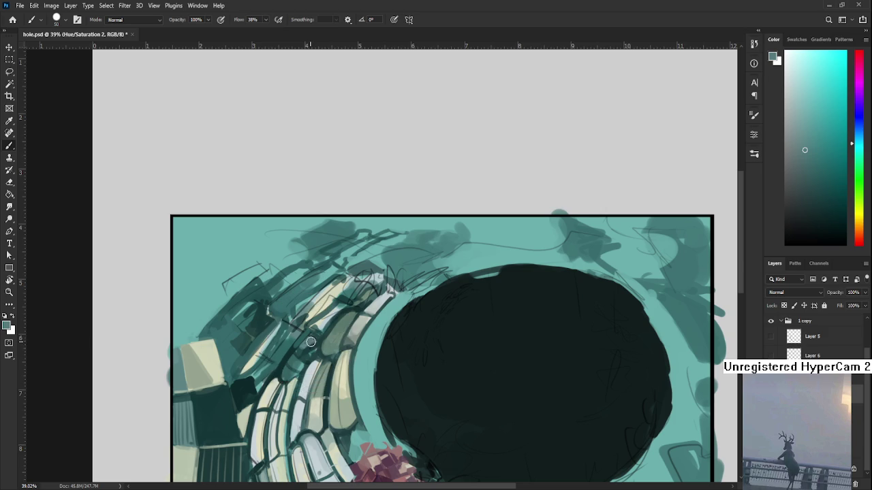
alt+click(314, 343)
alt+click(312, 345)
alt+click(313, 351)
alt+click(324, 330)
alt+click(324, 330)
alt+click(318, 317)
alt+click(317, 320)
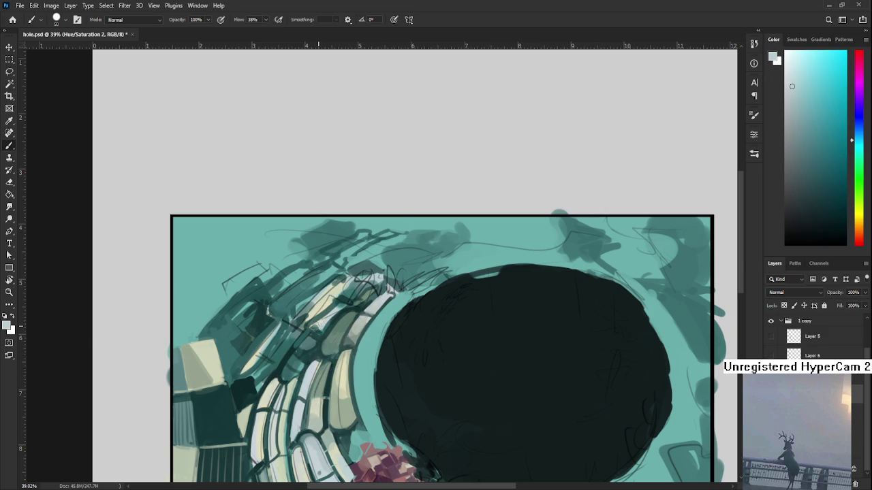
alt+click(327, 315)
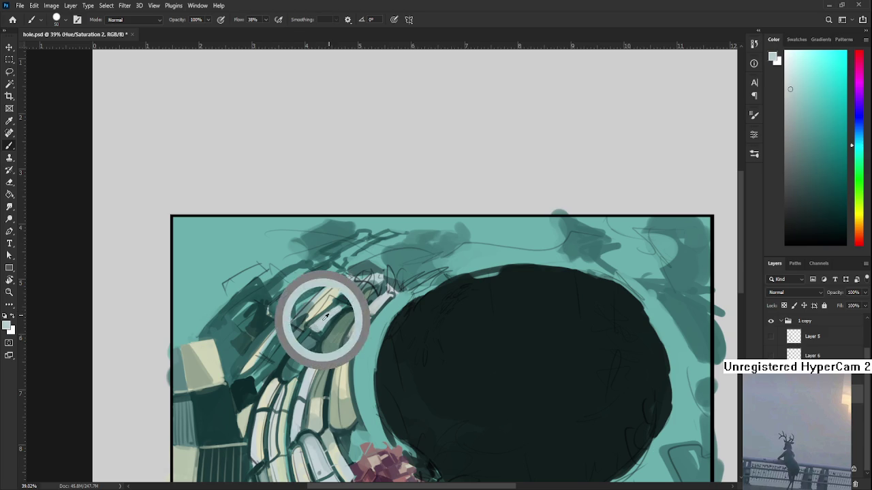
alt+click(337, 307)
alt+click(318, 321)
alt+click(313, 329)
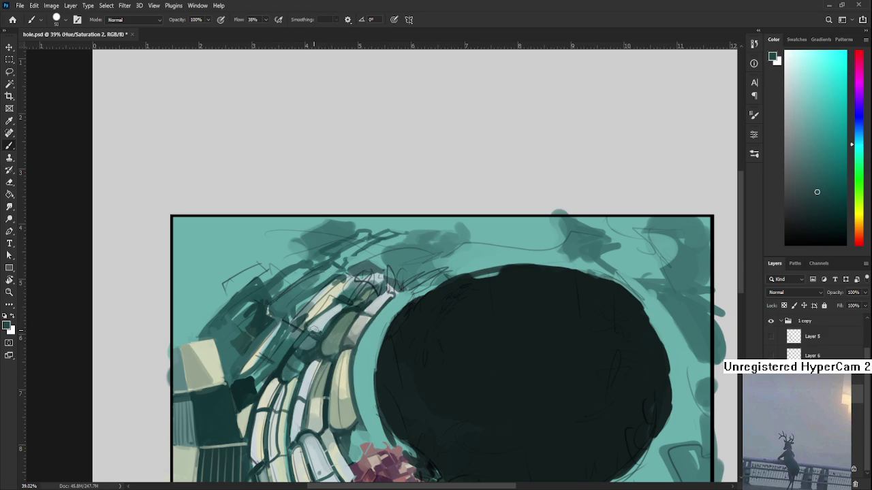
alt+click(323, 334)
alt+click(342, 314)
alt+click(335, 312)
alt+click(334, 318)
key(bracketleft)
key(bracketleft)
key(bracketleft)
drag(358, 299, 312, 335)
- Sample lighter and darker tile tones from a closer view of the lower-left tile wall
alt+click(344, 299)
alt+click(350, 293)
alt+click(343, 295)
alt+click(341, 295)
alt+click(344, 290)
alt+click(344, 293)
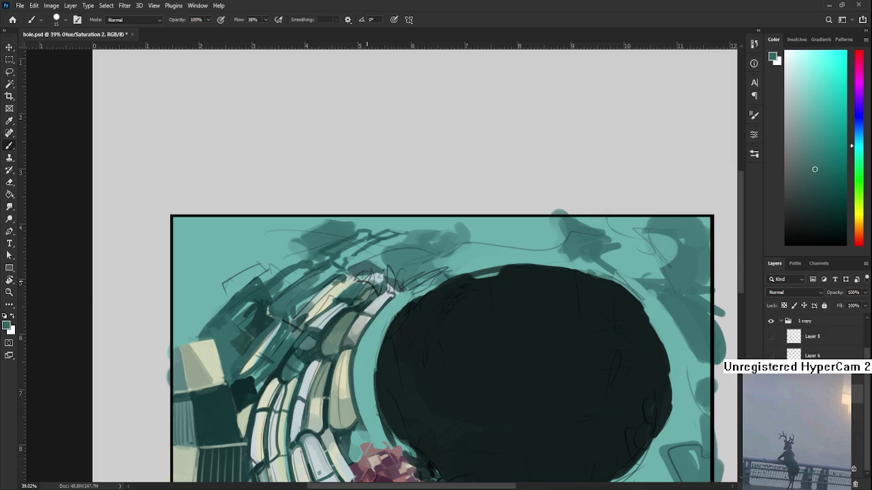
drag(315, 212, 323, 248)
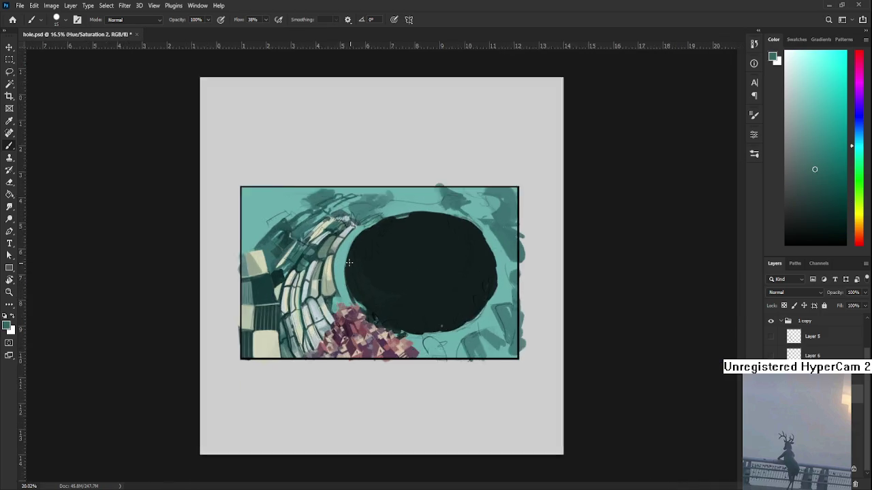
scroll(323, 249, up, 3)
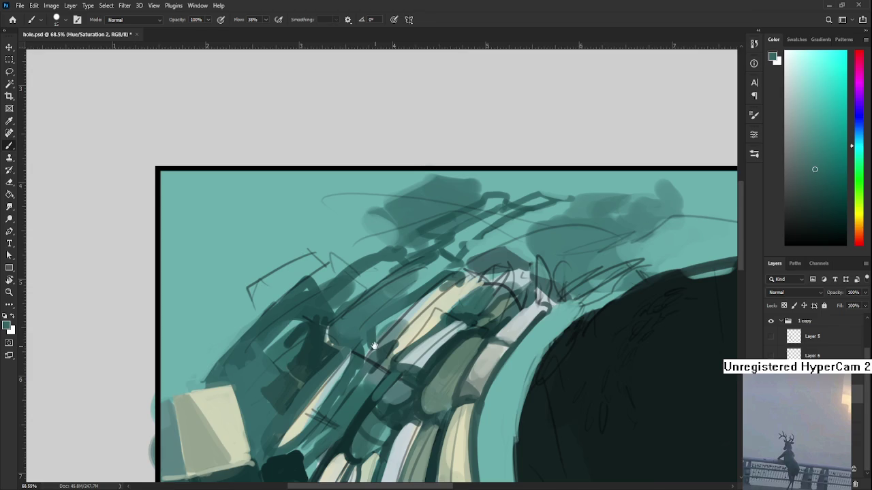
scroll(334, 324, up, 2)
drag(324, 371, 273, 401)
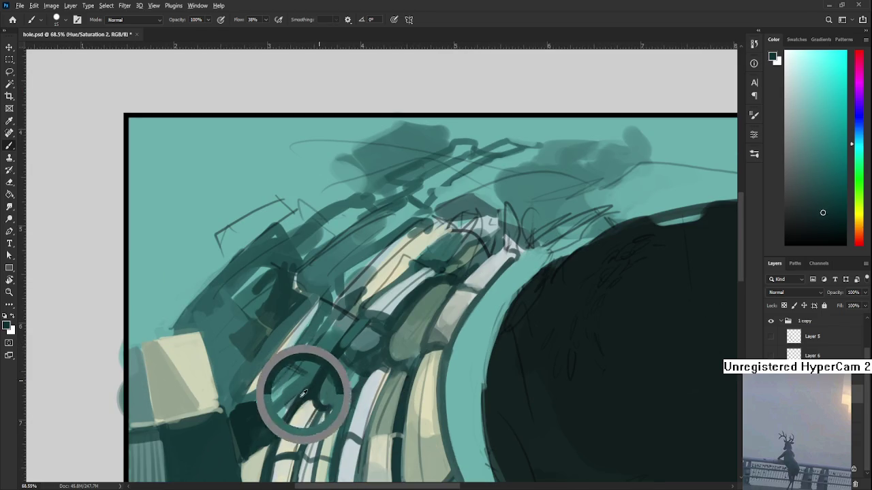
alt+click(266, 402)
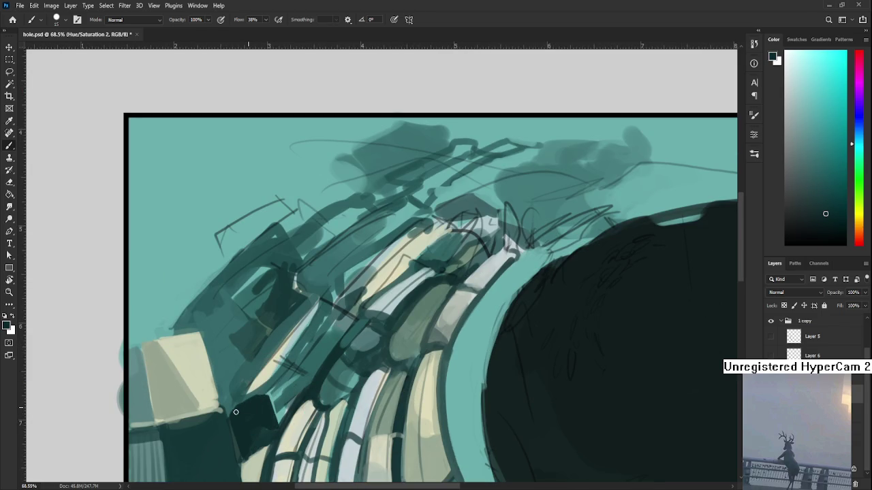
alt+click(259, 390)
alt+click(253, 410)
alt+click(270, 384)
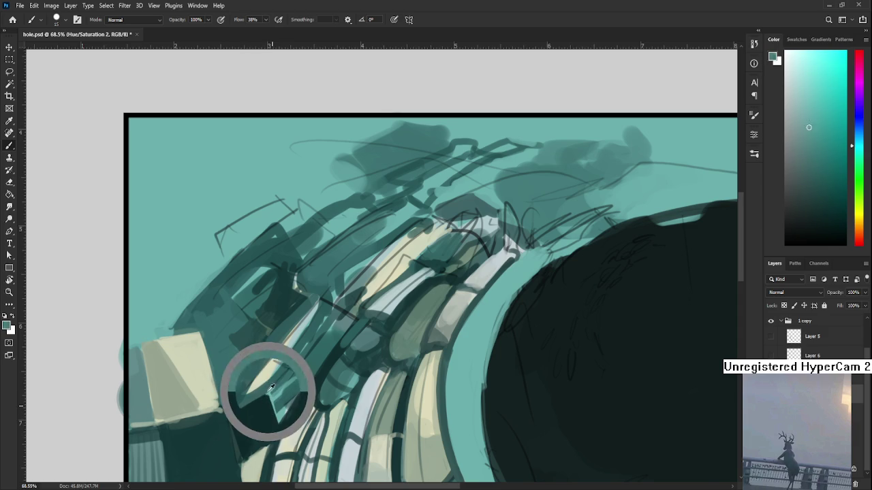
- Hatch light diagonal marks and a small dark teal patch beside the cream blocks
drag(252, 392, 293, 348)
alt+click(282, 389)
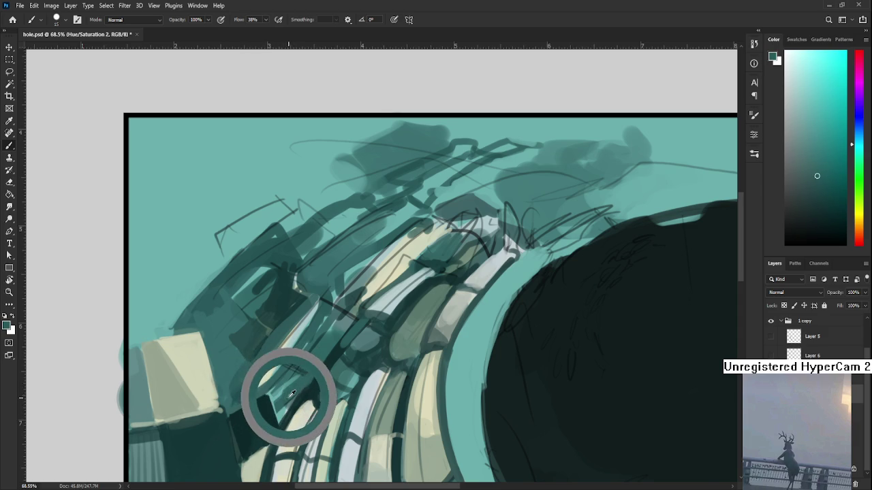
drag(276, 418, 300, 385)
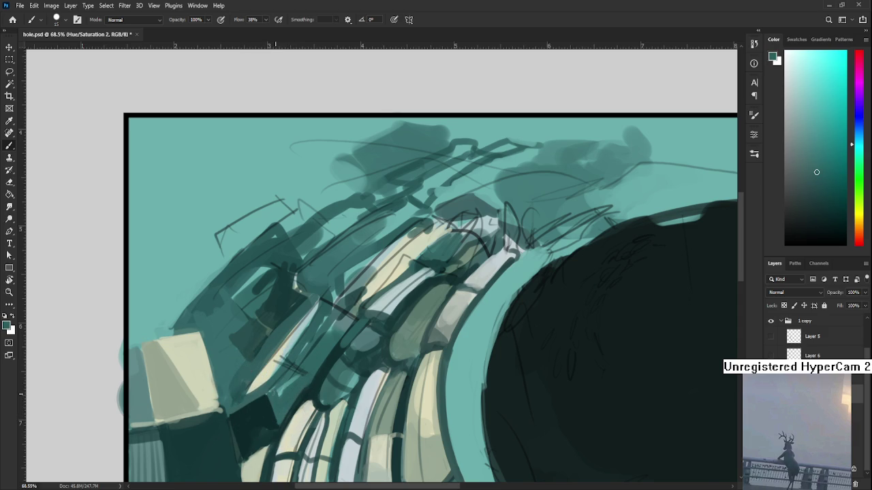
alt+click(285, 388)
alt+click(293, 396)
drag(280, 409, 291, 381)
scroll(286, 366, down, 5)
- With a larger brush, paint a light cream stroke across the lower-left tiles
drag(346, 355, 315, 360)
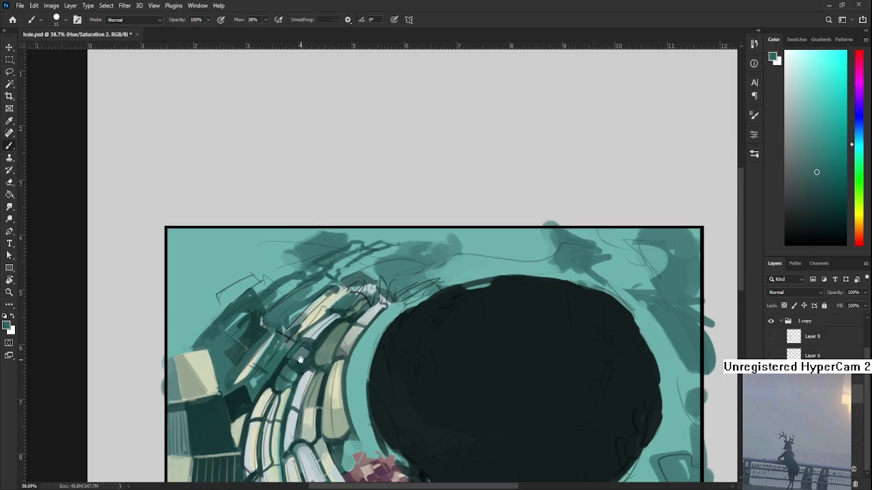
alt+click(244, 389)
key(bracketright)
key(bracketright)
alt+click(234, 376)
alt+click(278, 322)
alt+click(273, 333)
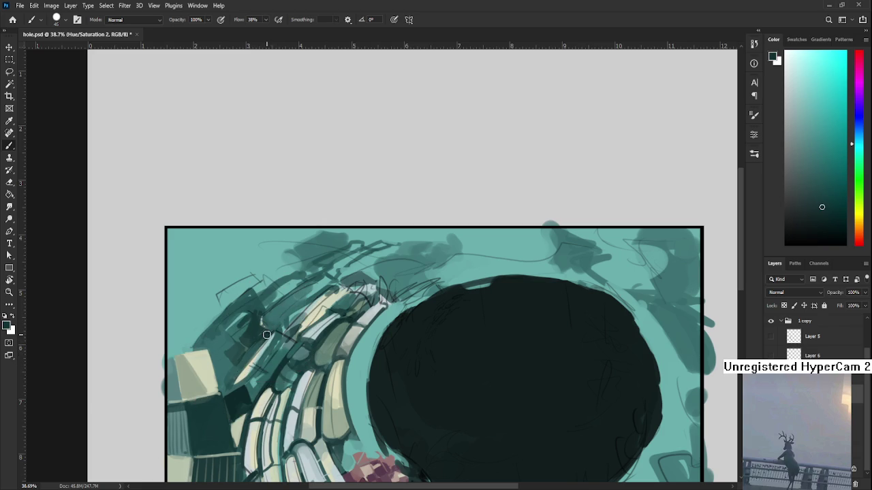
alt+click(245, 358)
alt+click(267, 336)
alt+click(248, 367)
alt+click(244, 368)
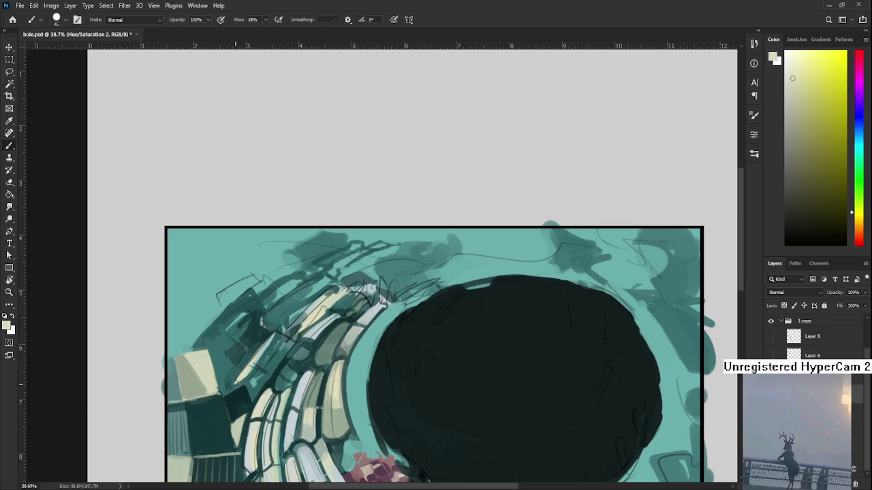
mouse_move(237, 381)
mouse_down()
mouse_move(281, 332)
mouse_move(256, 386)
mouse_move(263, 379)
mouse_up()
- Add a mid-teal stroke across the dark band of the tiled wall
alt+click(340, 329)
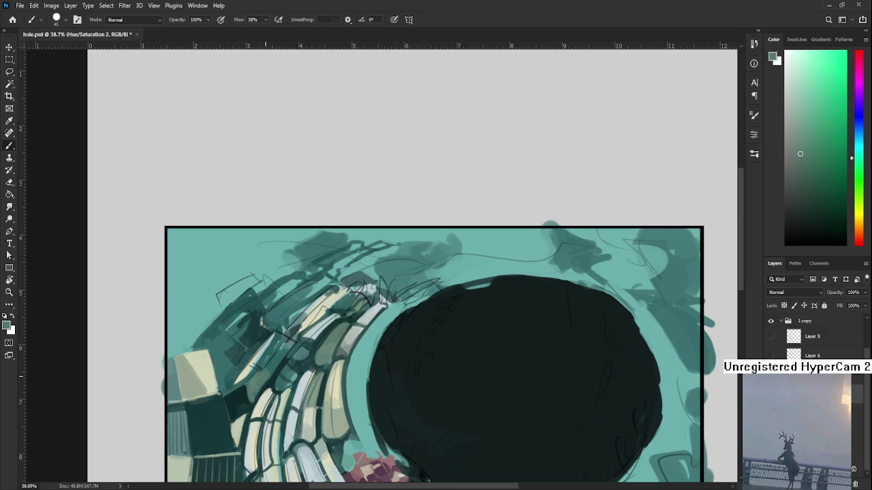
mouse_move(265, 376)
mouse_down()
mouse_move(282, 348)
mouse_move(269, 366)
mouse_up()
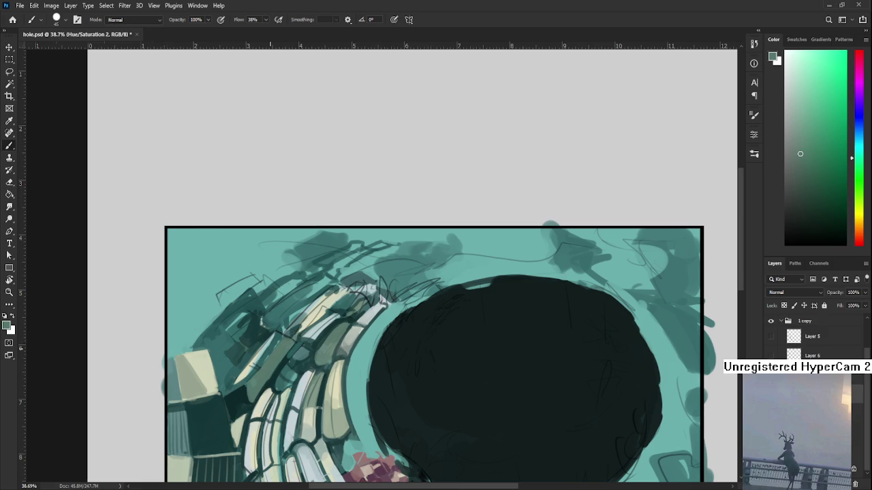
scroll(284, 360, down, 3)
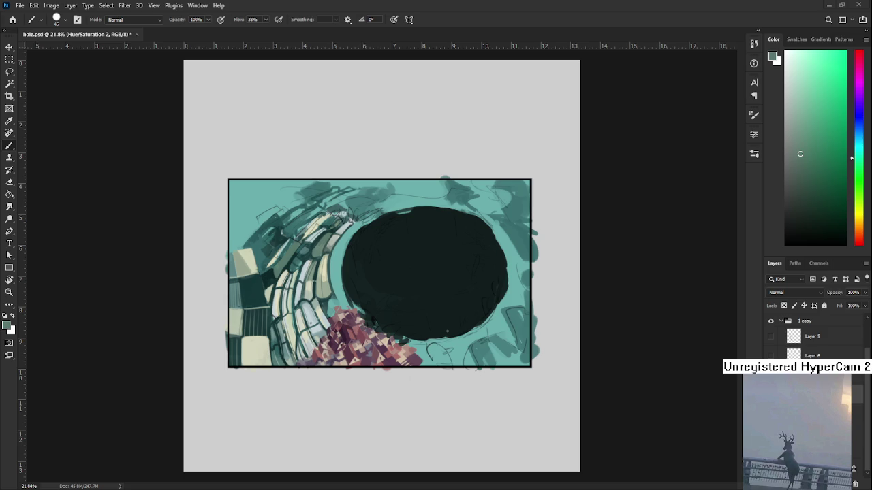
- Zoom in on the tiled wall and sample dark teal tones from between the tiles
scroll(308, 305, up, 3)
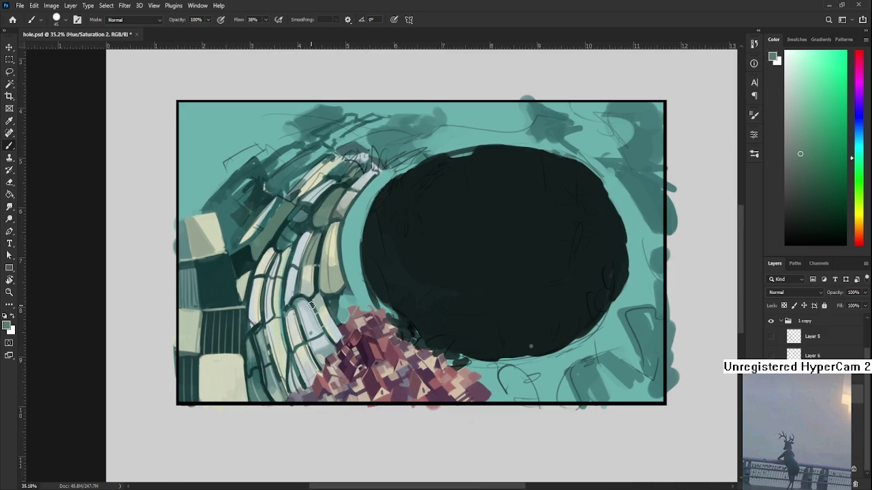
drag(304, 273, 279, 339)
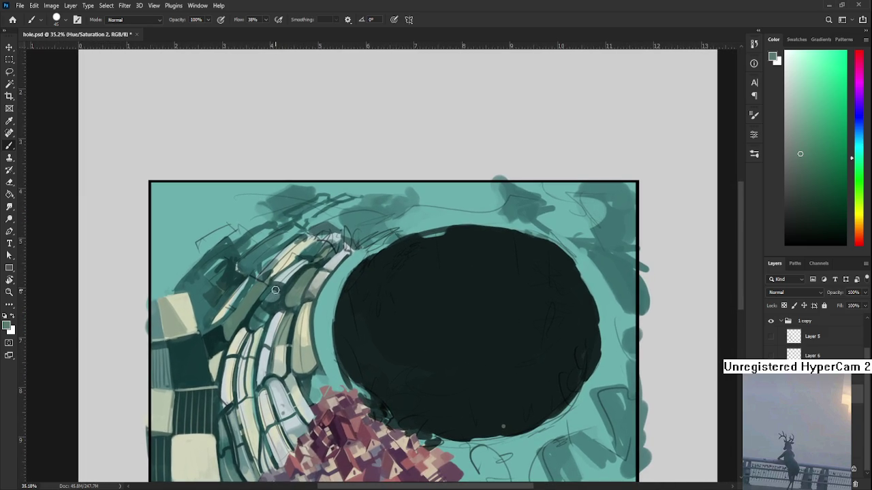
alt+click(274, 286)
alt+click(266, 299)
alt+click(263, 301)
alt+click(265, 304)
alt+click(266, 300)
alt+click(271, 286)
alt+click(218, 344)
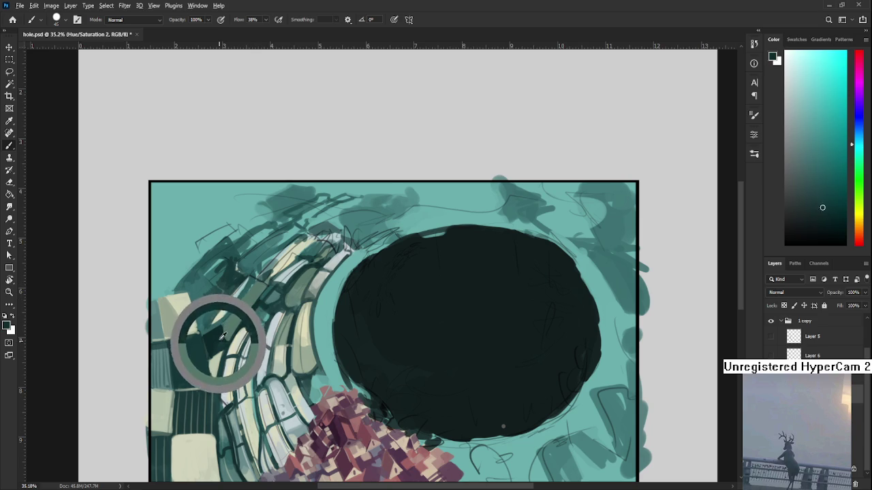
alt+click(219, 348)
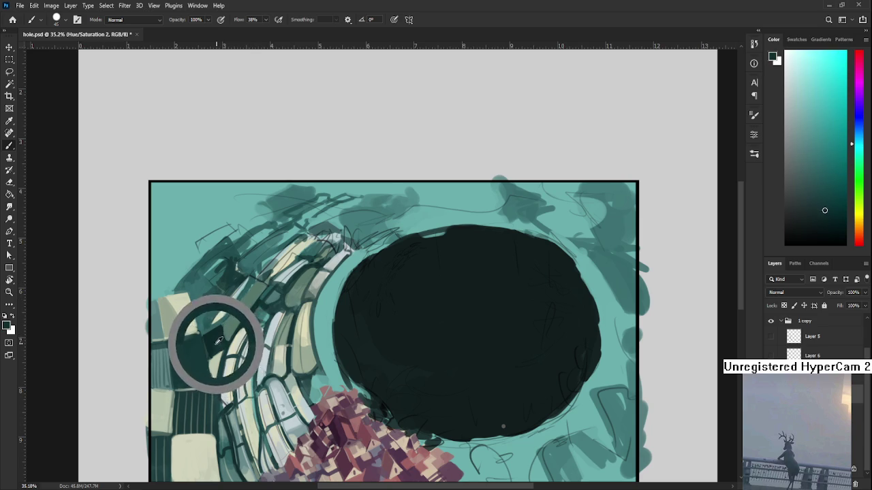
alt+click(244, 300)
alt+click(243, 291)
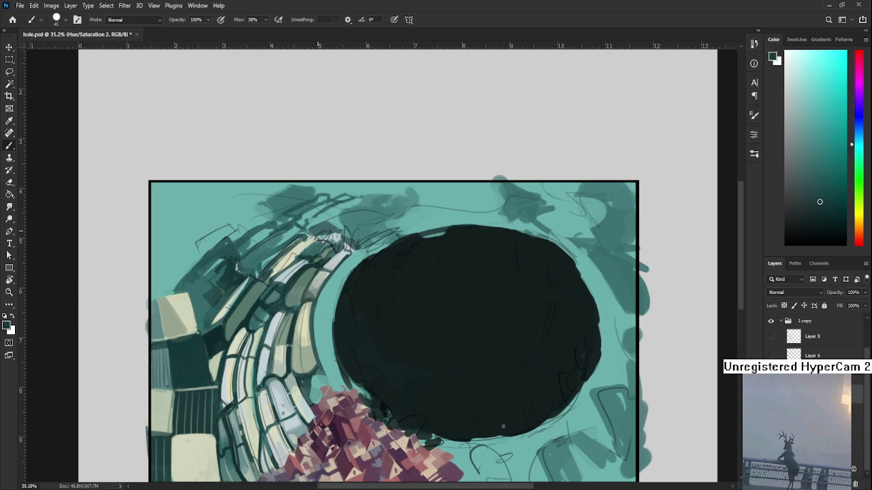
- Draw a thin dark line along the tile seams with a 9 px brush
scroll(298, 254, down, 3)
scroll(298, 254, down, 3)
scroll(299, 254, down, 3)
scroll(298, 254, up, 10)
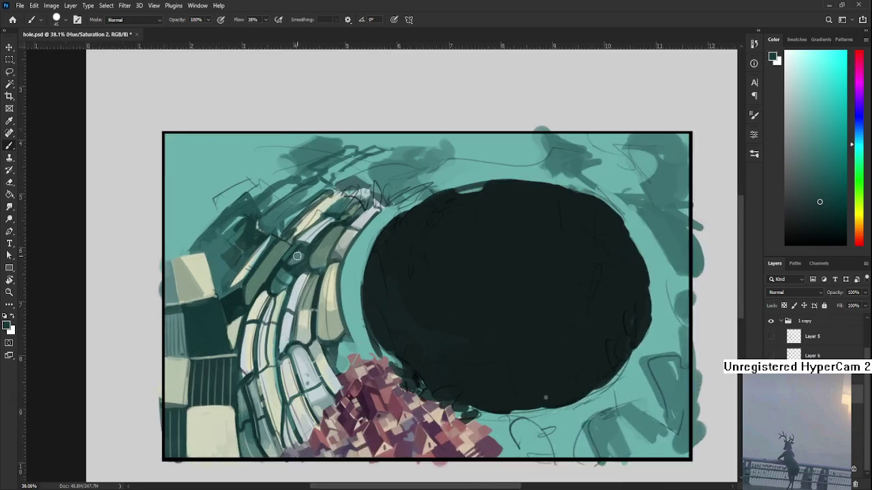
scroll(298, 255, up, 1)
scroll(303, 320, up, 2)
alt+click(304, 352)
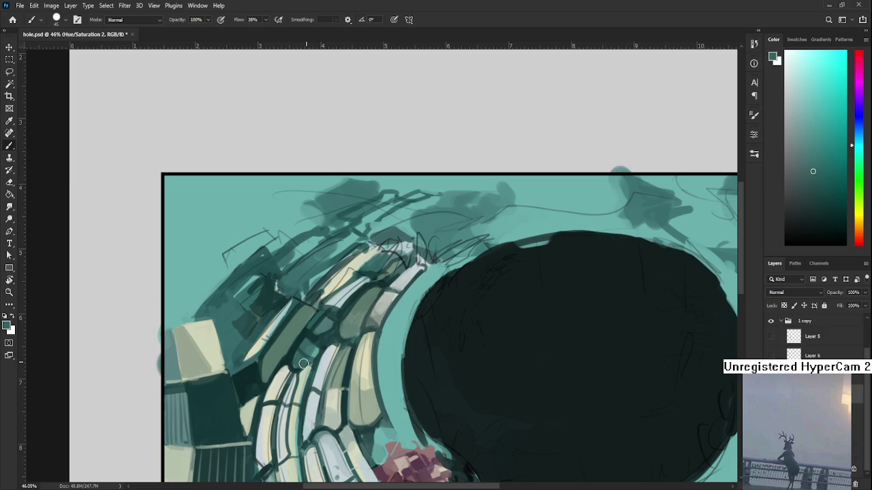
alt+click(315, 348)
alt+click(304, 338)
key(bracketleft)
key(bracketleft)
key(bracketleft)
drag(315, 314, 258, 392)
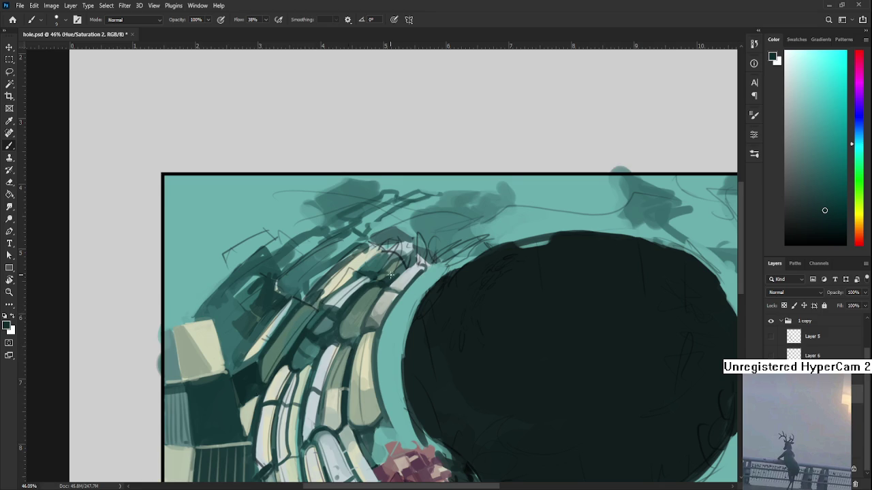
- Sample light blue-grey tile colours from the lower curved rows above the pink rooftops
scroll(379, 286, down, 3)
drag(399, 269, 298, 315)
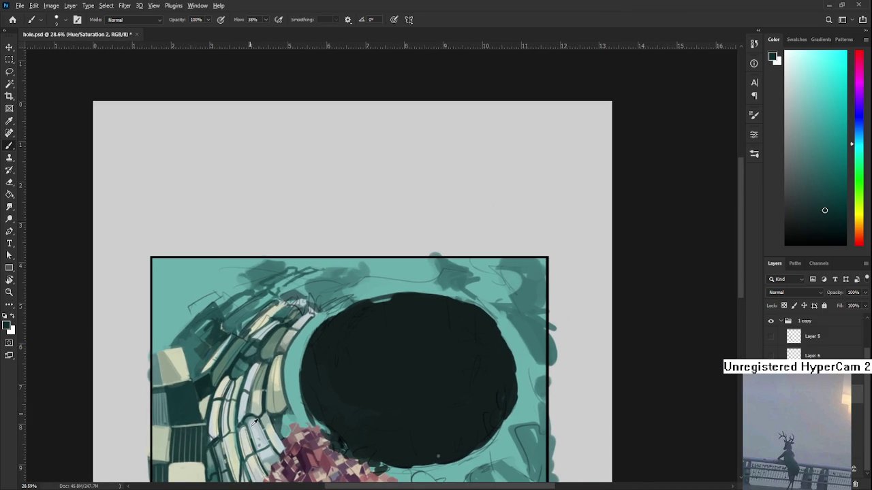
alt+click(256, 422)
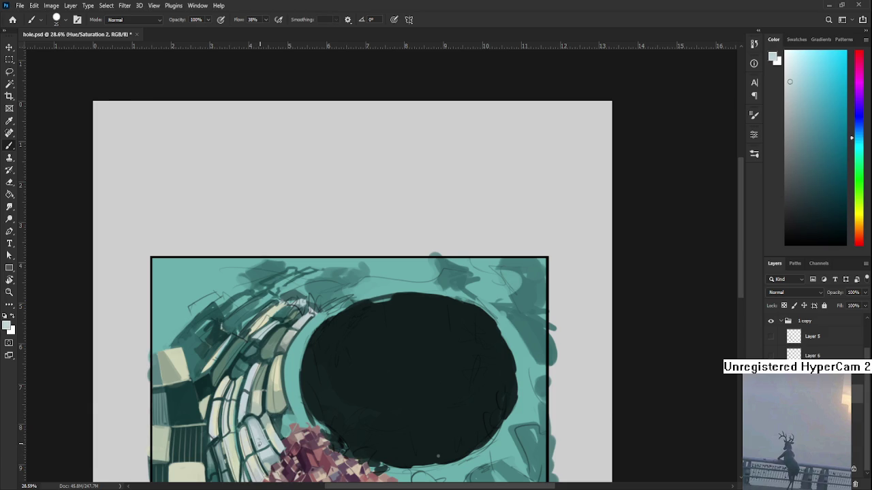
alt+click(254, 423)
alt+click(258, 432)
alt+click(259, 422)
scroll(281, 329, up, 1)
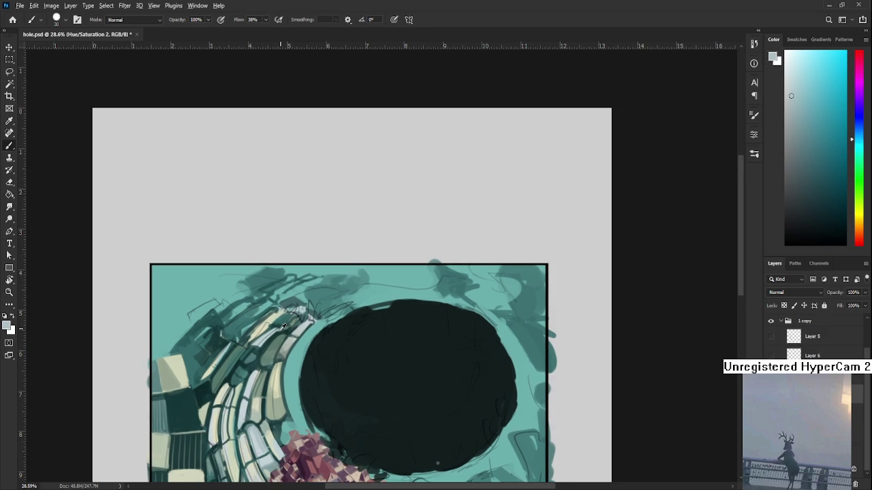
alt+click(282, 341)
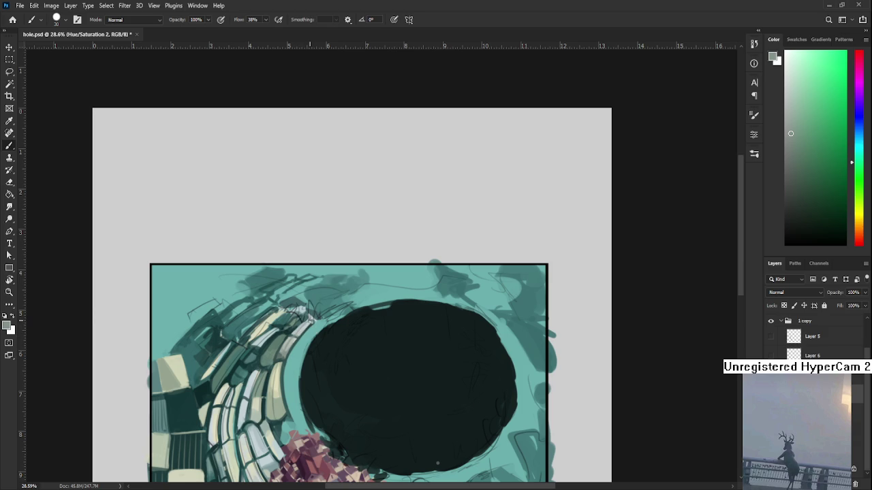
scroll(317, 248, down, 2)
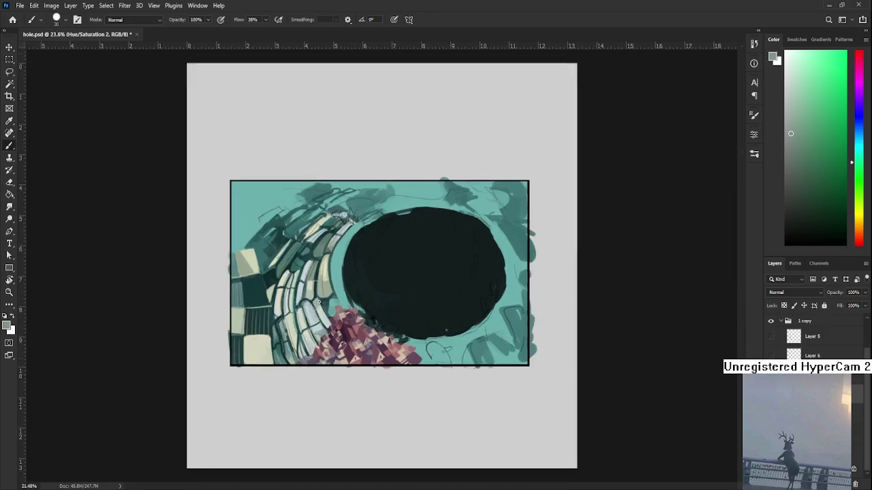
scroll(317, 247, down, 1)
scroll(317, 248, down, 1)
scroll(317, 248, up, 3)
scroll(317, 248, up, 3)
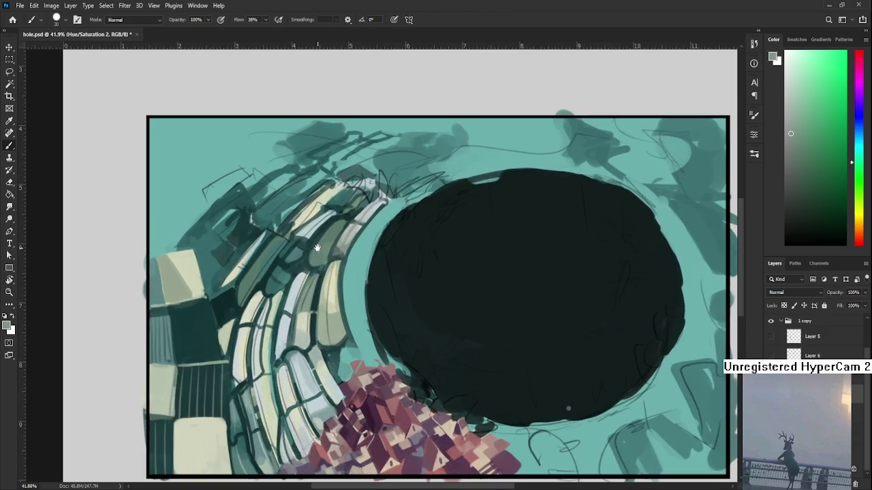
drag(318, 248, 374, 346)
drag(327, 327, 320, 324)
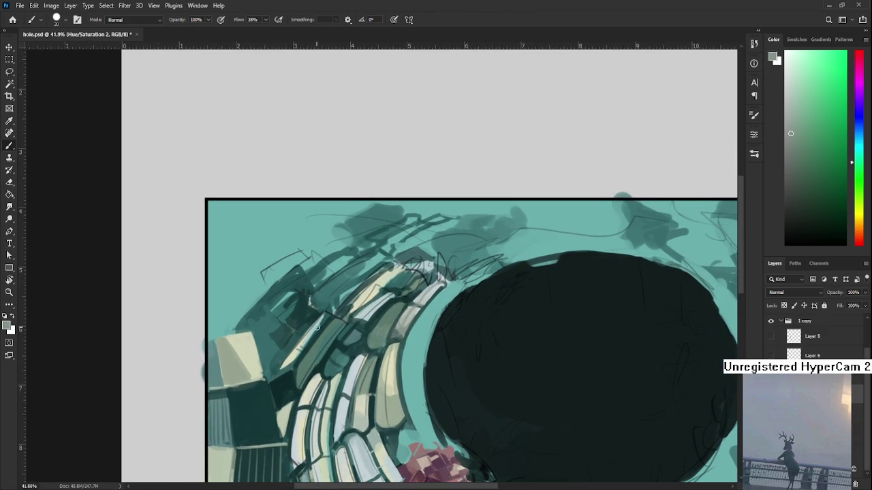
mouse_move(296, 350)
mouse_down()
mouse_move(288, 361)
mouse_move(275, 356)
mouse_move(282, 366)
mouse_up()
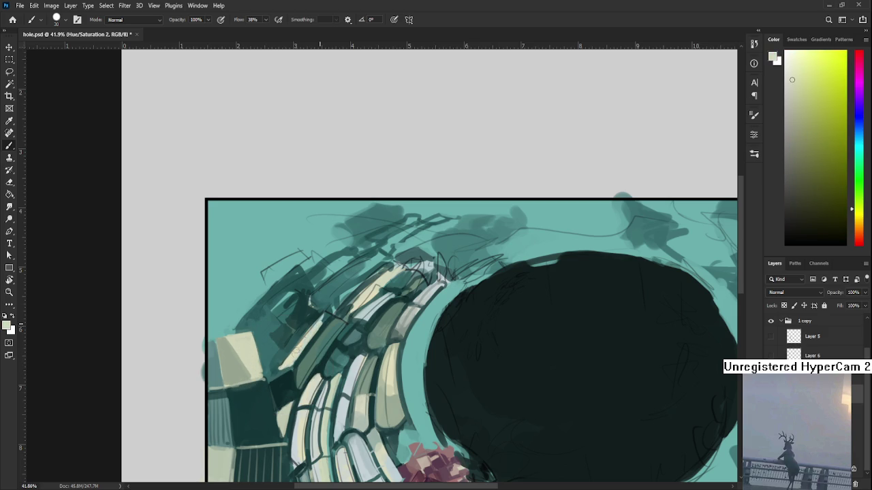
alt+click(328, 317)
alt+click(313, 328)
alt+click(319, 322)
alt+click(316, 325)
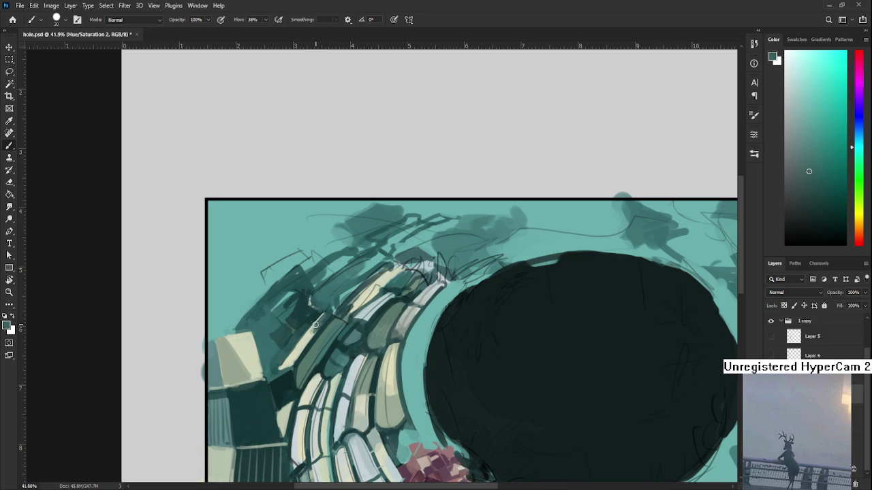
alt+click(331, 313)
alt+click(286, 361)
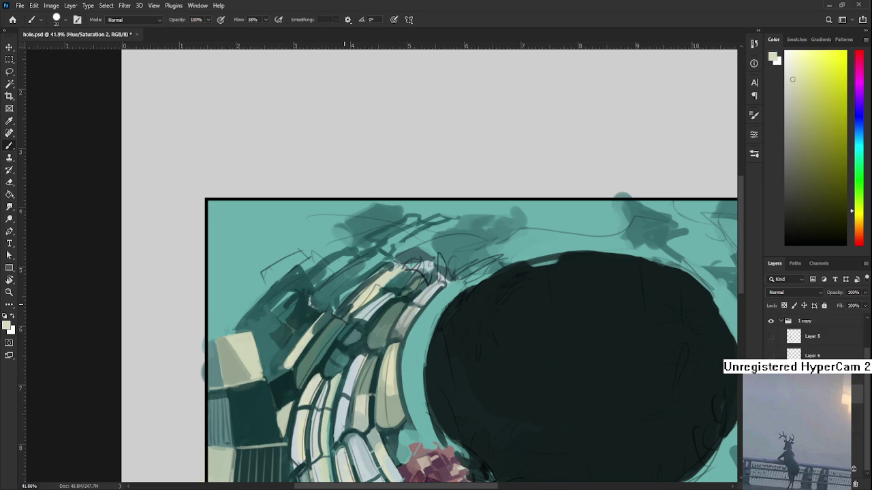
drag(359, 284, 388, 255)
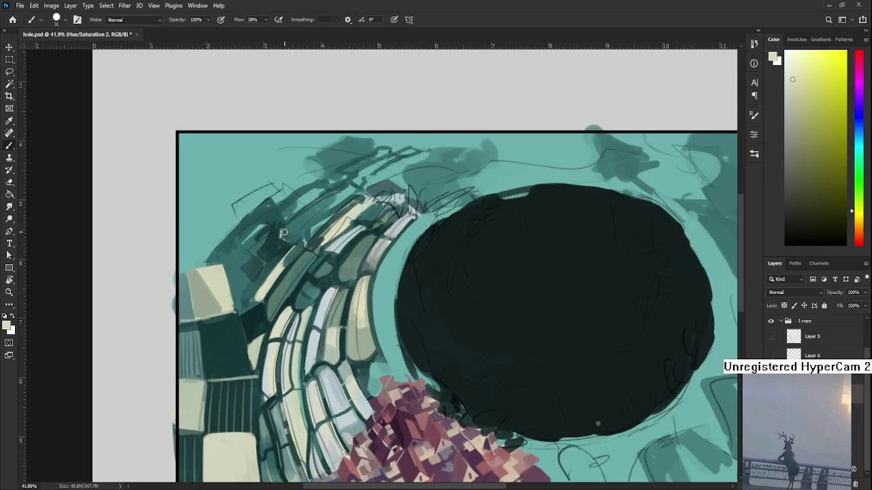
drag(284, 233, 346, 286)
alt+click(297, 368)
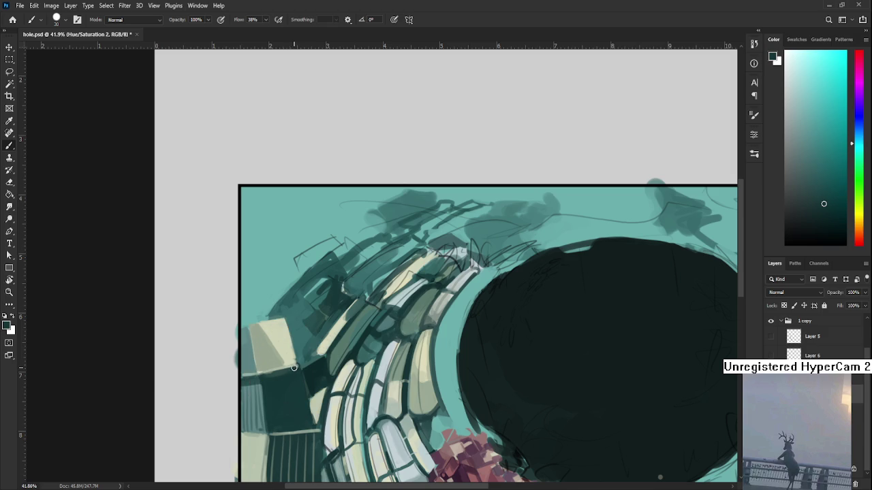
alt+click(310, 371)
alt+click(318, 374)
alt+click(324, 334)
scroll(339, 317, down, 5)
- Paint a pale cream stroke along the top of the curved tiled wall
scroll(354, 323, up, 3)
scroll(371, 330, up, 2)
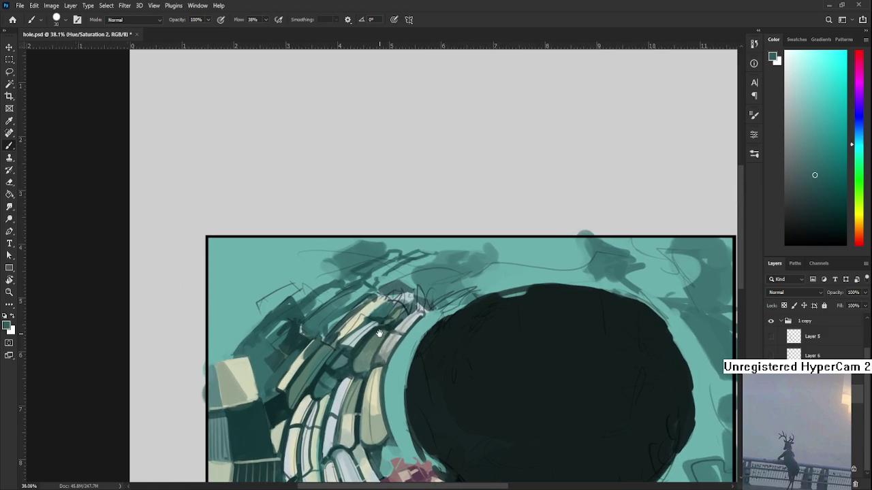
drag(379, 333, 397, 312)
alt+click(359, 311)
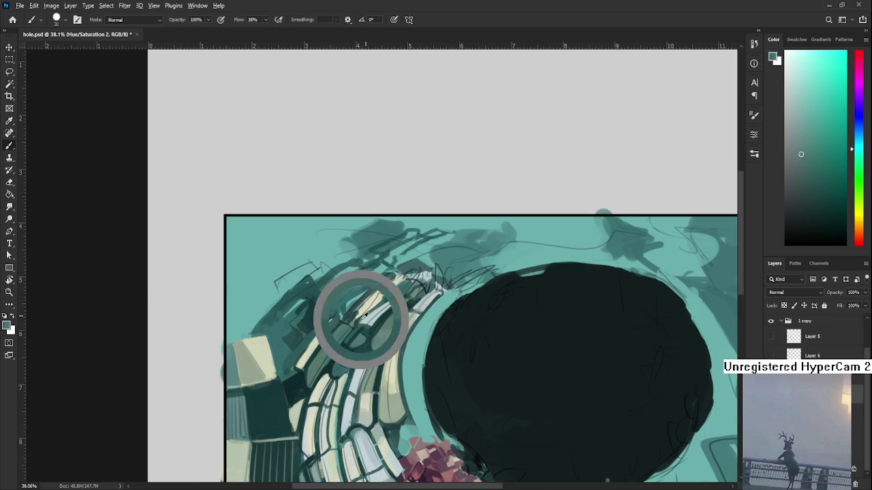
alt+click(363, 303)
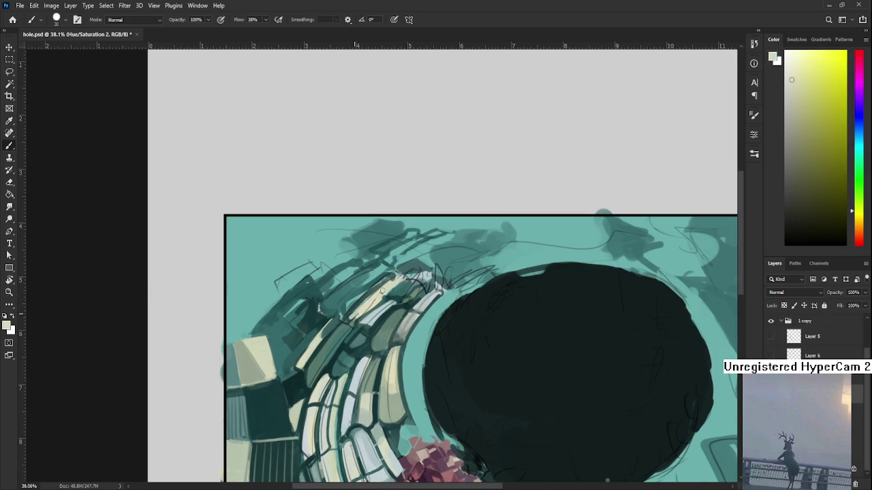
mouse_move(378, 290)
mouse_down()
mouse_move(346, 320)
mouse_move(369, 301)
mouse_up()
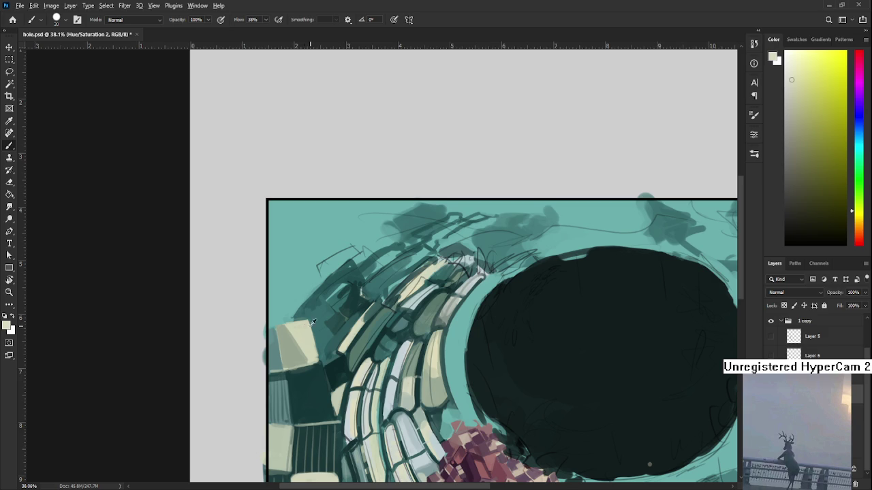
- Add a faint teal stroke and a thin teal-grey line above the left cream block
alt+click(272, 337)
drag(271, 330, 289, 318)
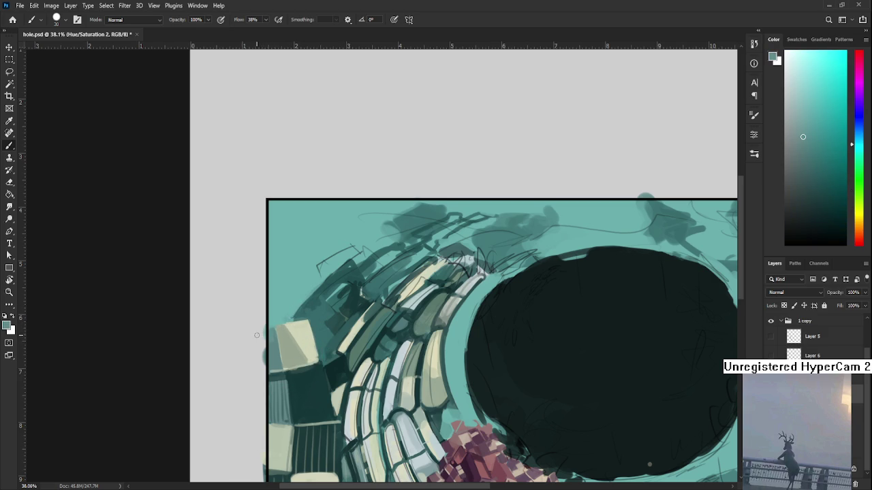
drag(275, 324, 275, 278)
key(ctrl+z)
mouse_move(274, 325)
mouse_down()
mouse_move(271, 272)
mouse_move(267, 321)
mouse_move(286, 290)
mouse_move(273, 281)
mouse_up()
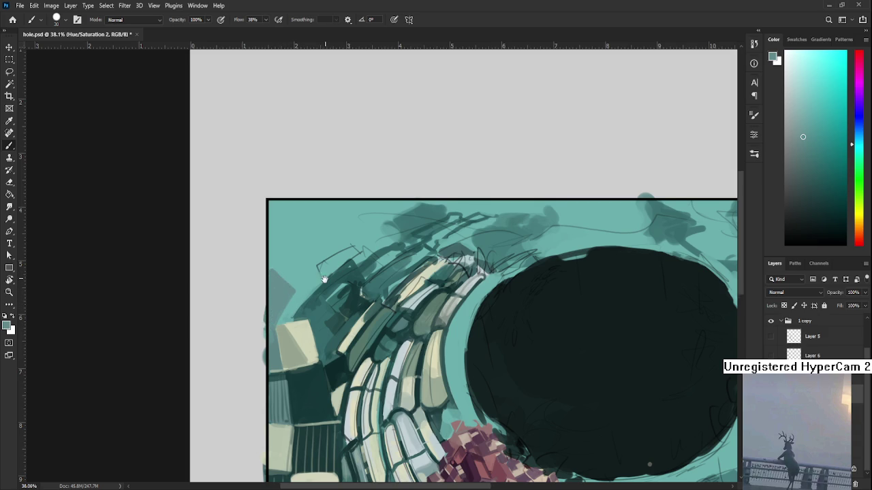
- Paint a dark teal edge along the cream block's top, then sample teals from the dark block
drag(328, 270, 310, 319)
alt+click(278, 372)
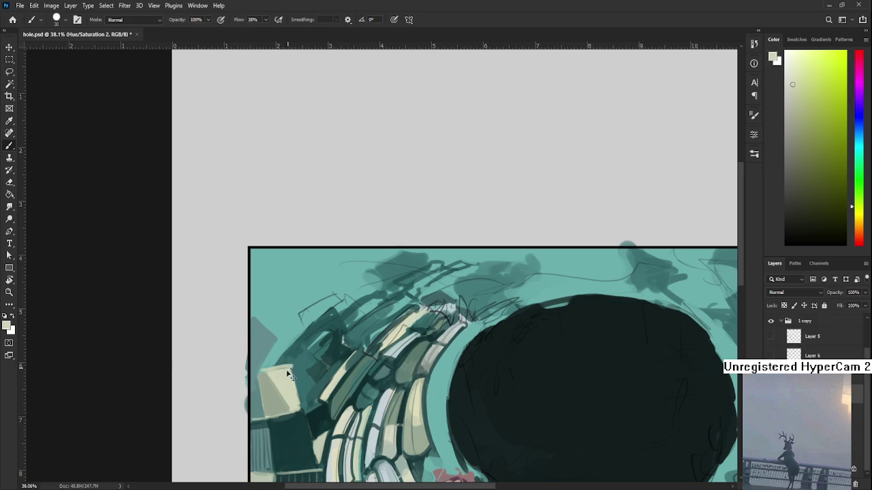
alt+click(288, 415)
mouse_move(260, 372)
mouse_down()
mouse_move(291, 366)
mouse_move(275, 343)
mouse_move(294, 367)
mouse_move(273, 351)
mouse_move(257, 372)
mouse_up()
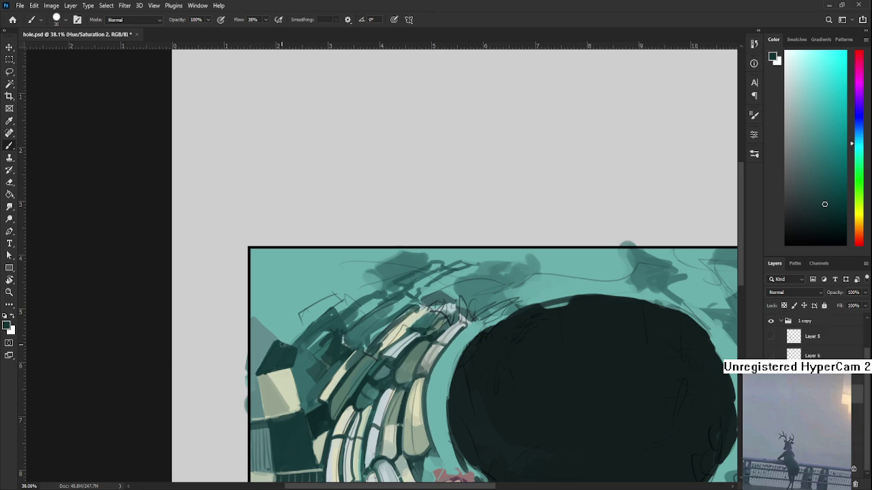
alt+click(263, 379)
alt+click(284, 384)
alt+click(272, 360)
alt+click(286, 341)
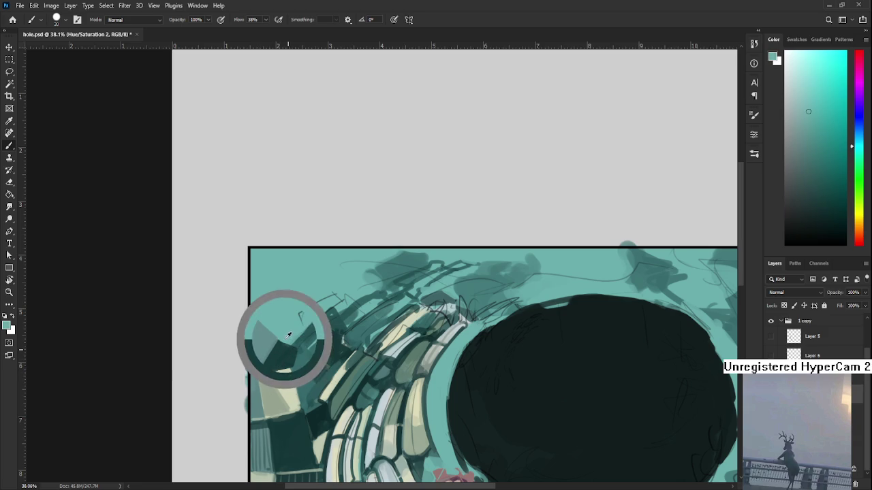
alt+click(303, 349)
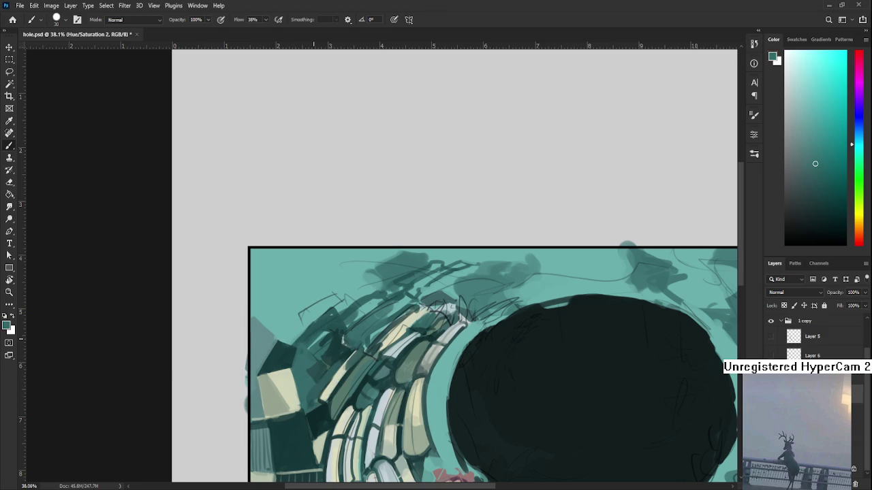
drag(318, 320, 302, 334)
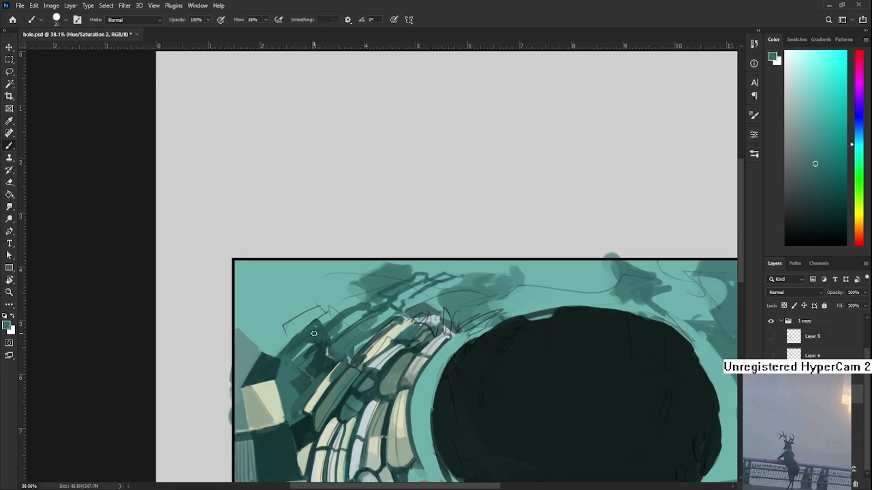
- Zoom out and back in, sampling dark teal and pale green from the left blocks
scroll(312, 333, down, 3)
scroll(312, 333, down, 1)
scroll(314, 261, down, 3)
scroll(315, 262, down, 2)
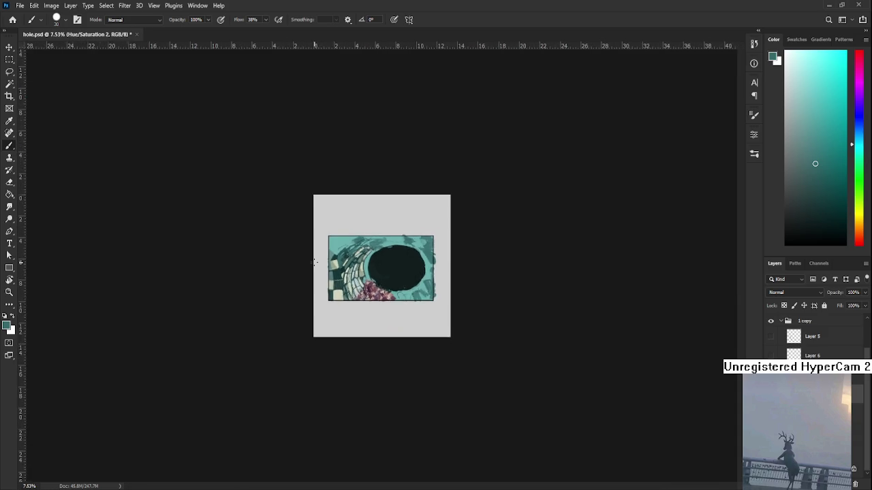
scroll(315, 262, up, 3)
scroll(306, 286, up, 2)
scroll(286, 327, up, 2)
scroll(270, 369, up, 1)
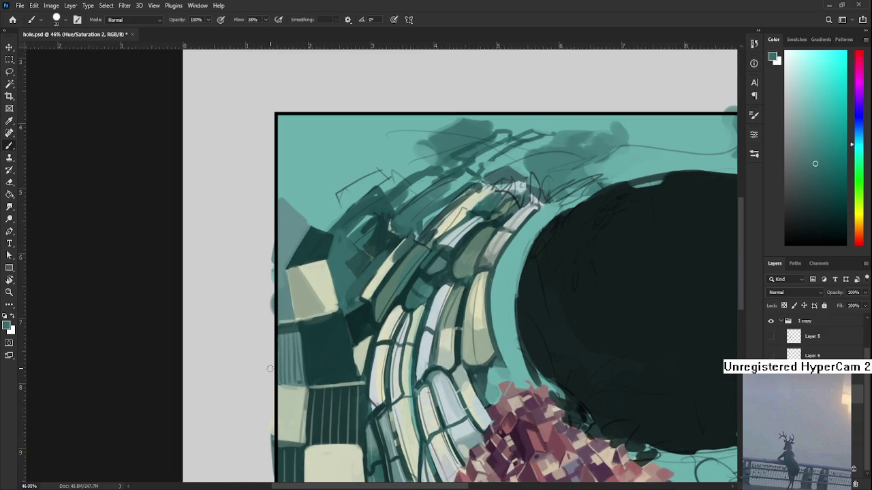
alt+click(337, 336)
alt+click(365, 349)
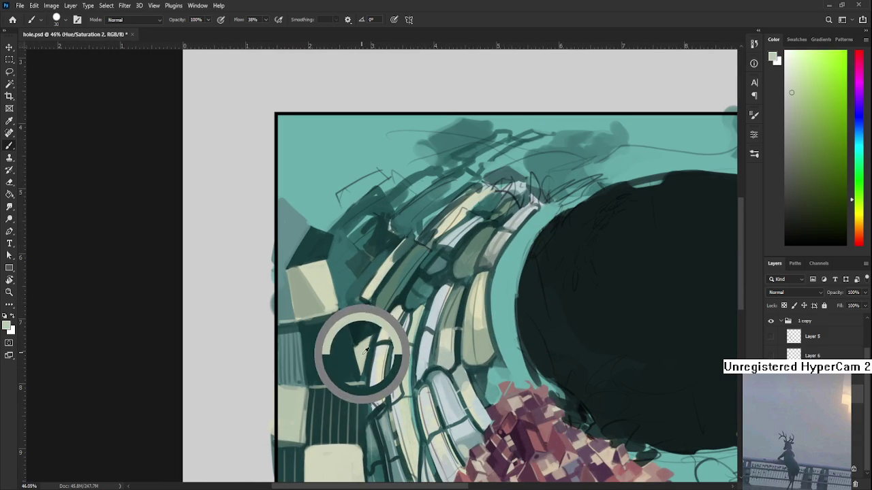
drag(365, 350, 381, 361)
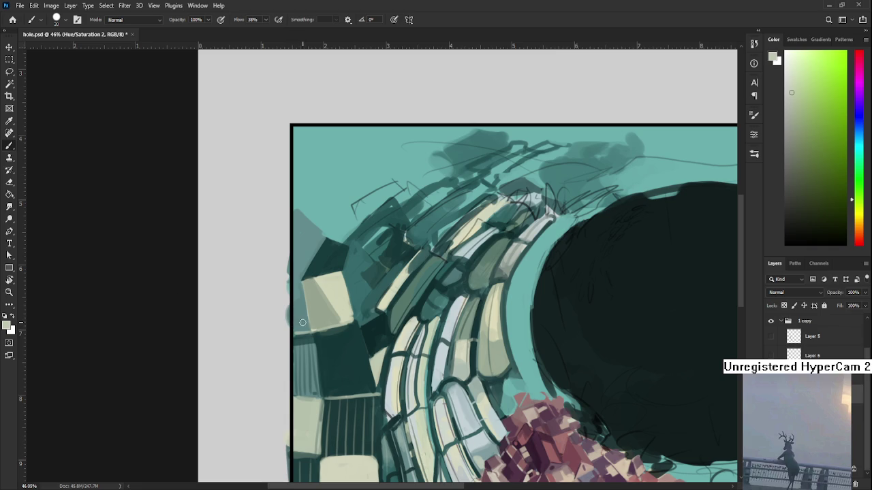
- Brush dark teal along the diagonal top edge of the leftmost grey shape
drag(367, 318, 377, 420)
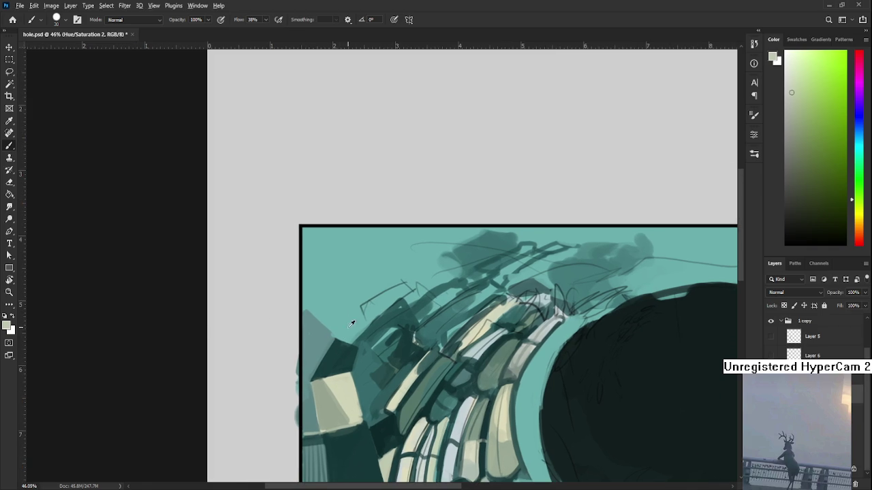
alt+click(339, 341)
alt+click(319, 310)
alt+click(339, 350)
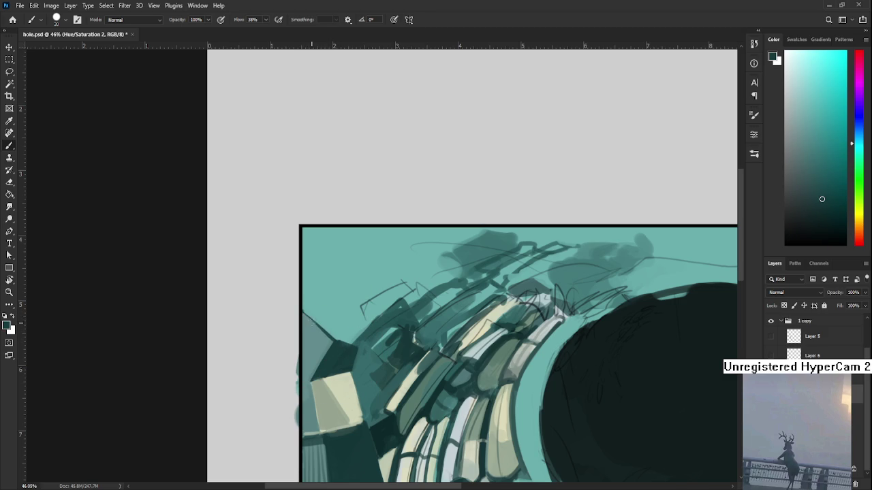
drag(307, 318, 303, 310)
scroll(305, 303, down, 5)
scroll(354, 279, down, 4)
scroll(398, 259, down, 2)
scroll(399, 260, up, 1)
scroll(388, 272, up, 2)
scroll(378, 289, up, 3)
scroll(368, 308, up, 3)
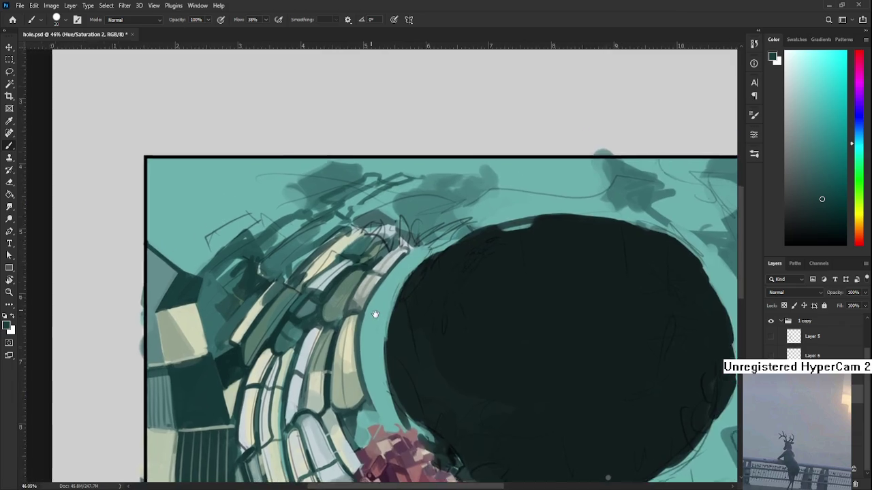
drag(368, 308, 365, 300)
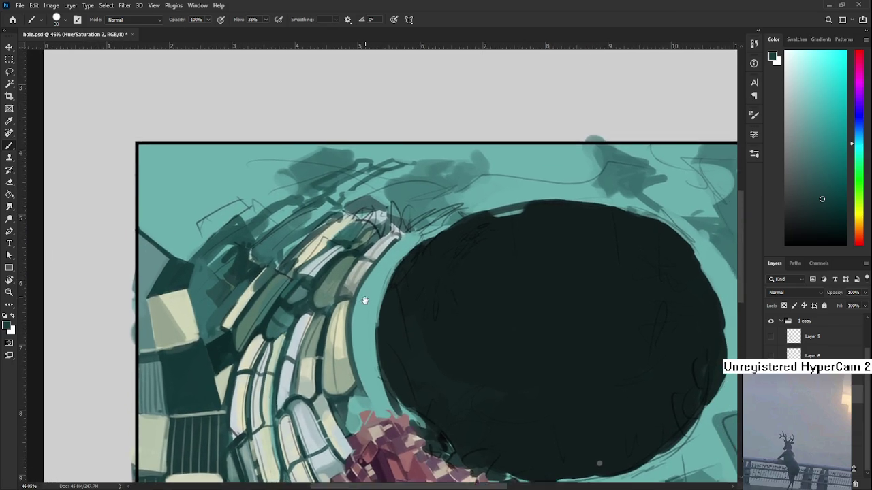
scroll(364, 301, down, 1)
drag(365, 301, 387, 333)
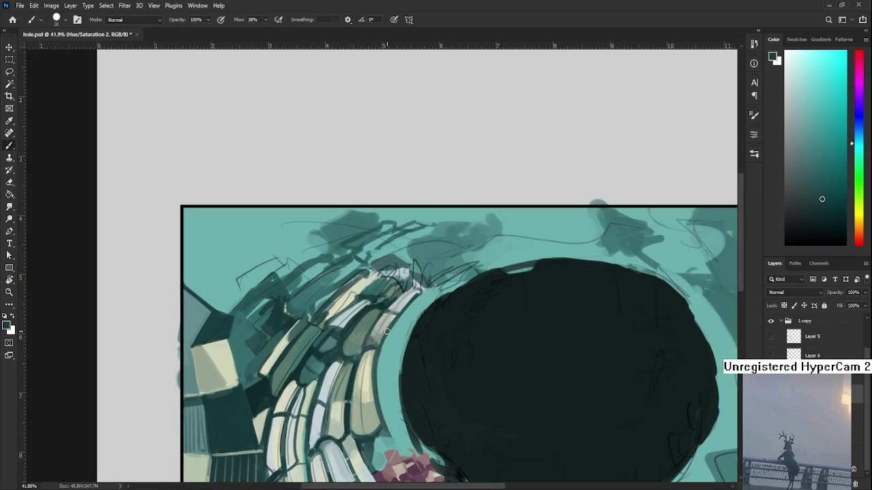
alt+click(333, 354)
alt+click(353, 339)
alt+click(374, 332)
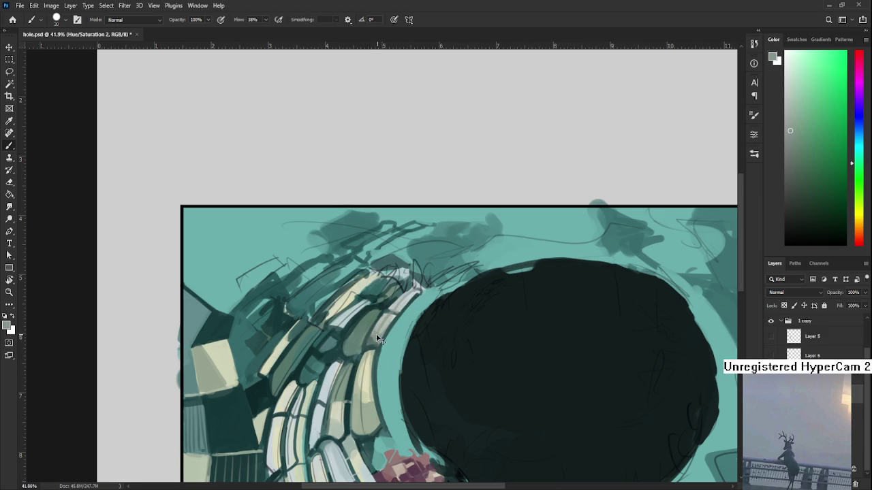
drag(408, 307, 392, 338)
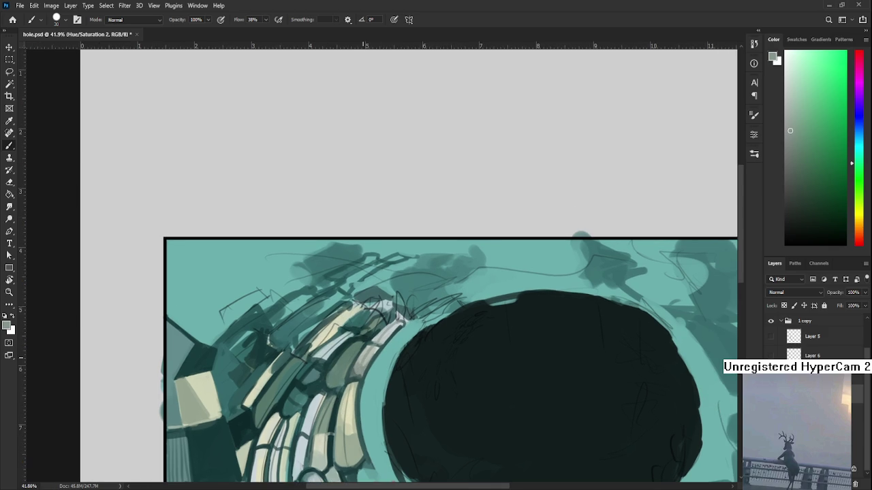
scroll(327, 294, down, 3)
scroll(259, 299, up, 3)
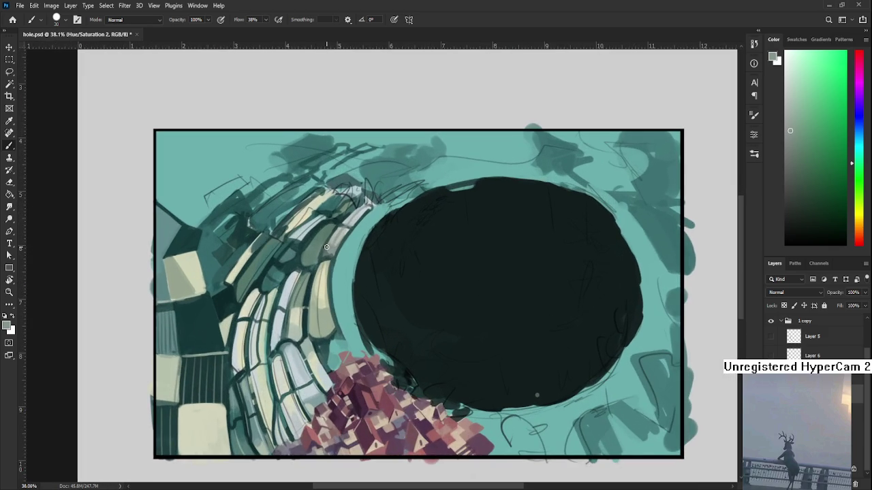
drag(258, 300, 322, 332)
alt+click(303, 331)
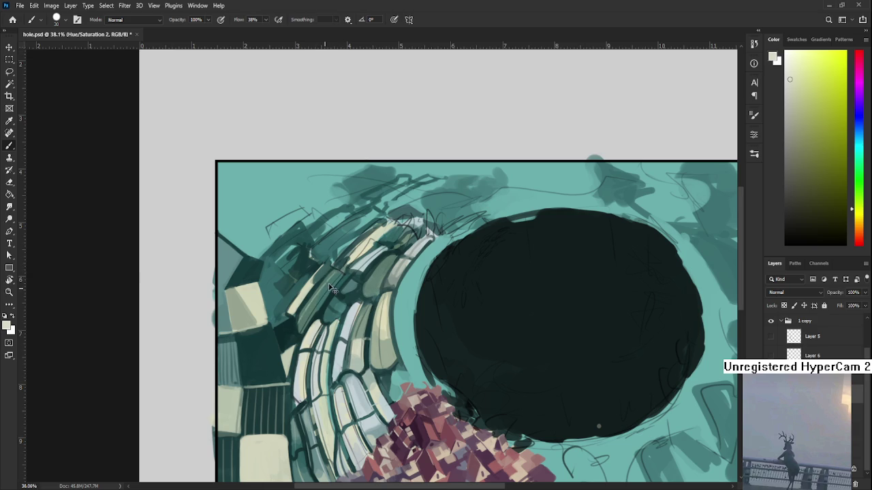
drag(346, 261, 308, 321)
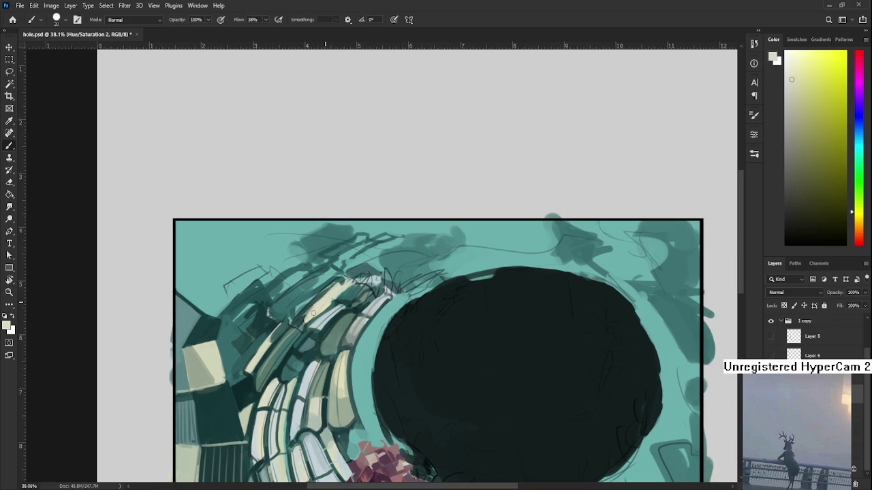
alt+click(314, 300)
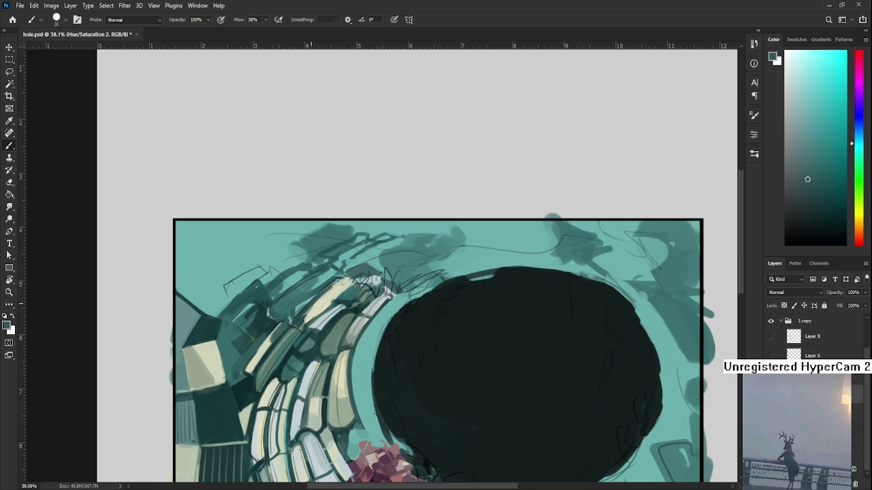
alt+click(316, 306)
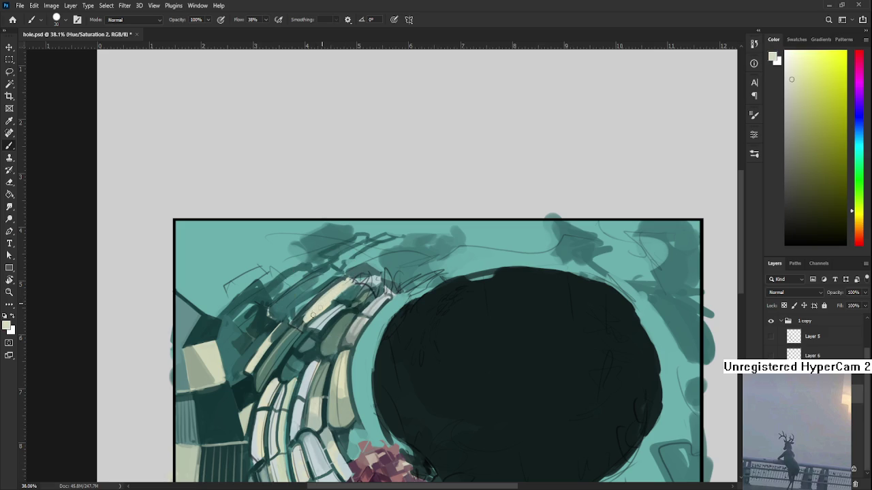
alt+click(321, 304)
alt+click(304, 315)
alt+click(301, 325)
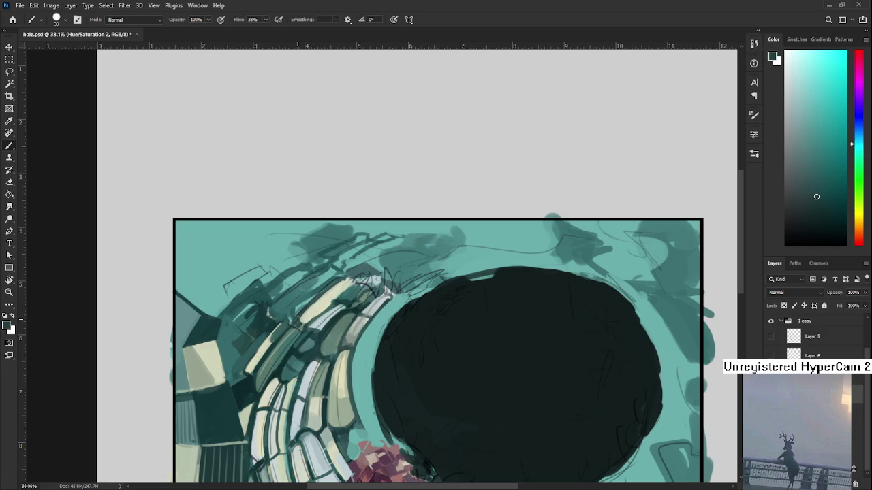
alt+click(305, 319)
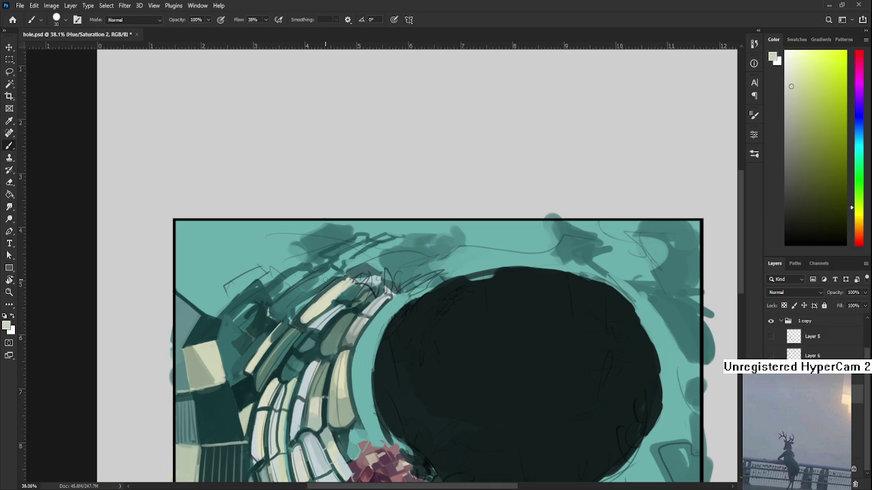
alt+click(315, 305)
alt+click(307, 317)
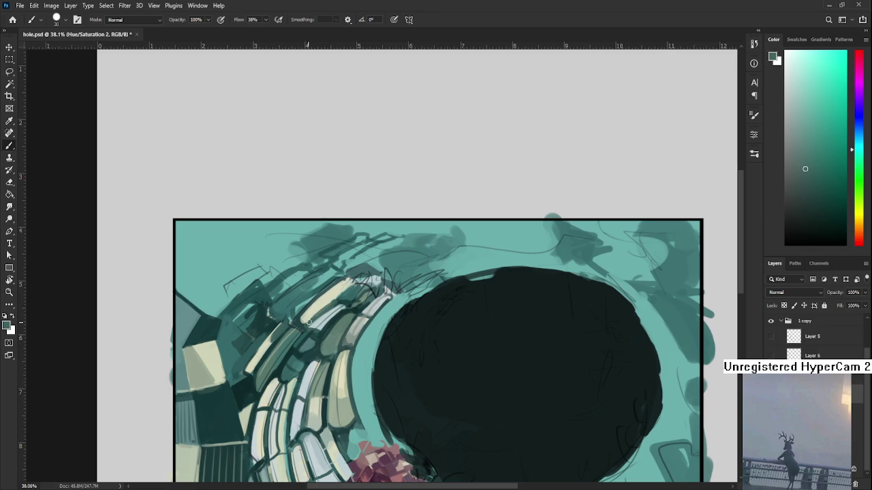
alt+click(317, 305)
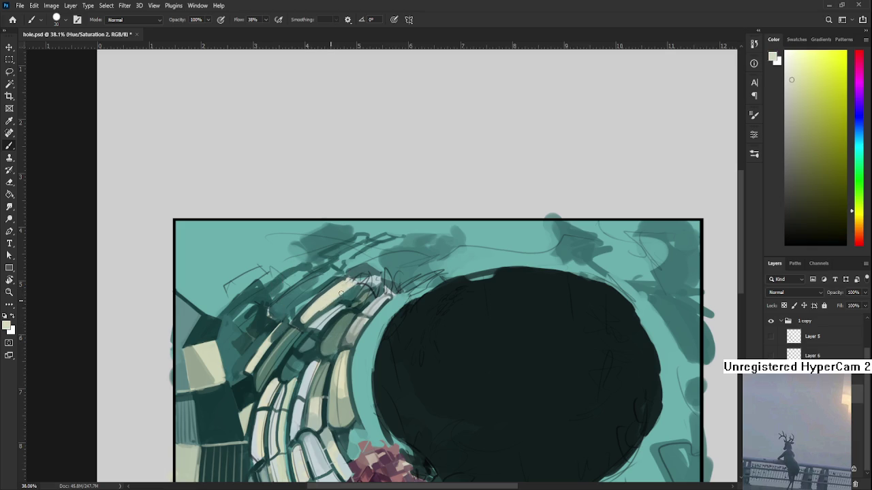
alt+click(327, 301)
alt+click(351, 308)
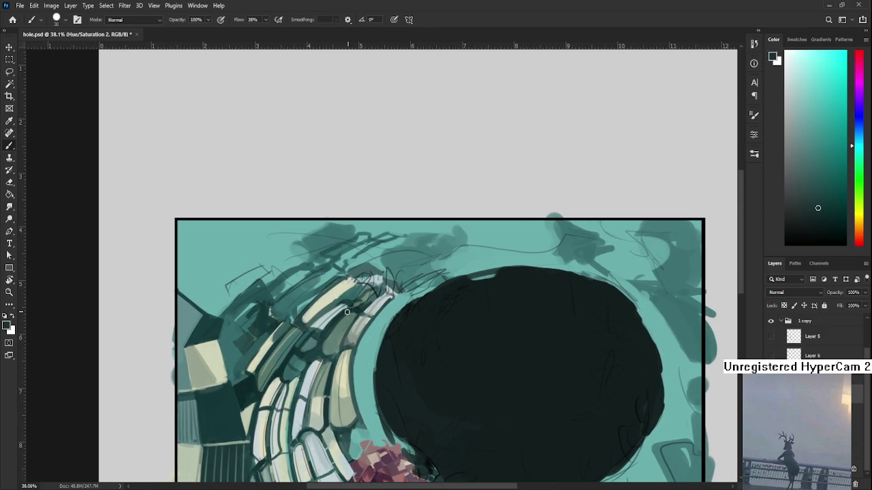
alt+click(335, 312)
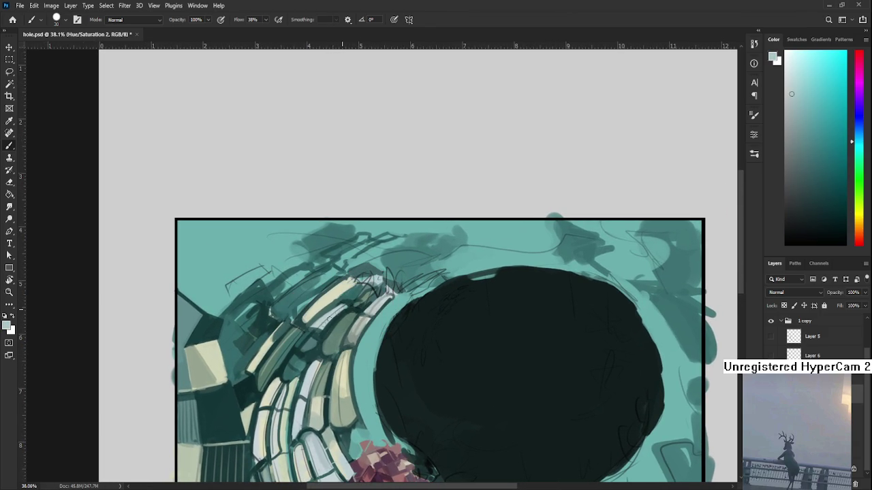
alt+click(318, 304)
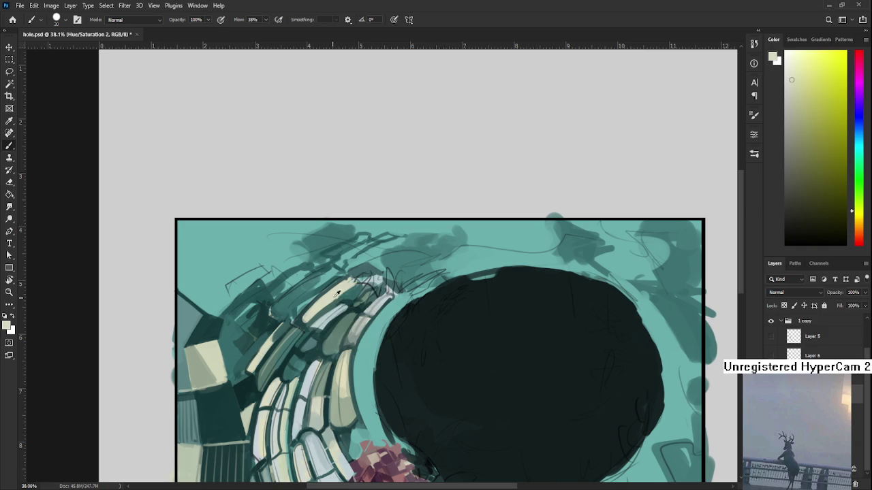
alt+click(332, 294)
alt+click(353, 283)
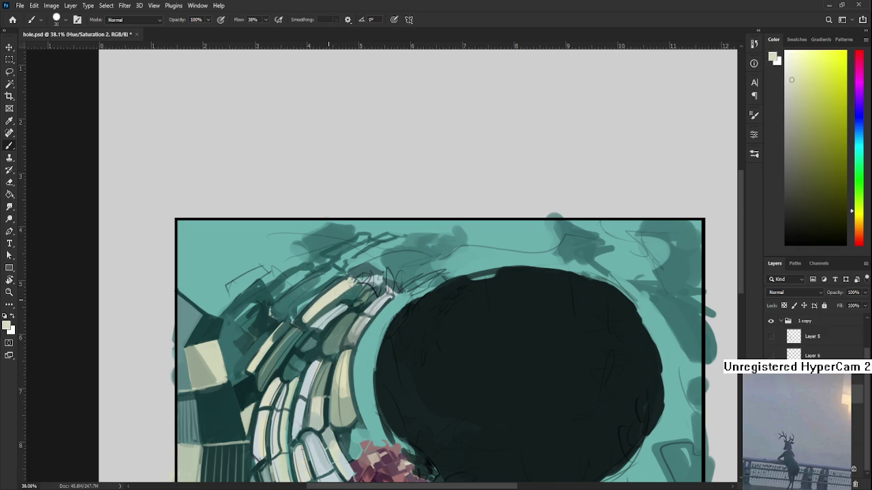
alt+click(346, 282)
alt+click(332, 286)
drag(333, 291, 273, 338)
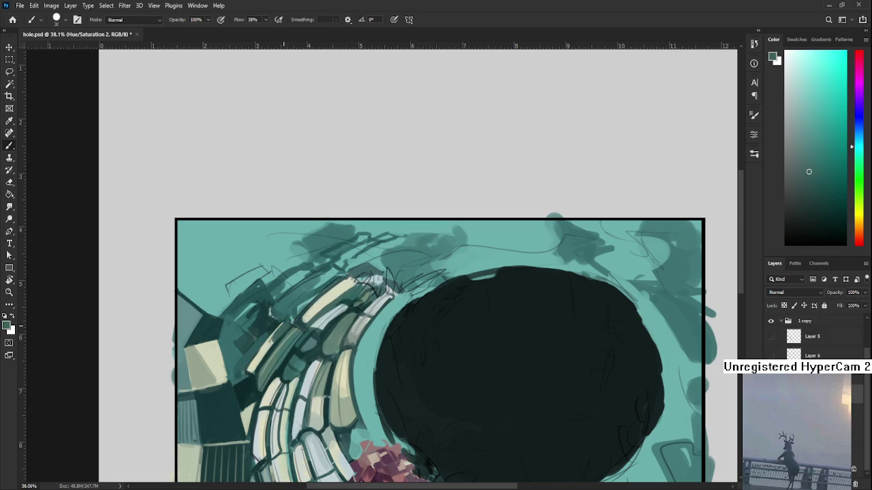
alt+click(268, 343)
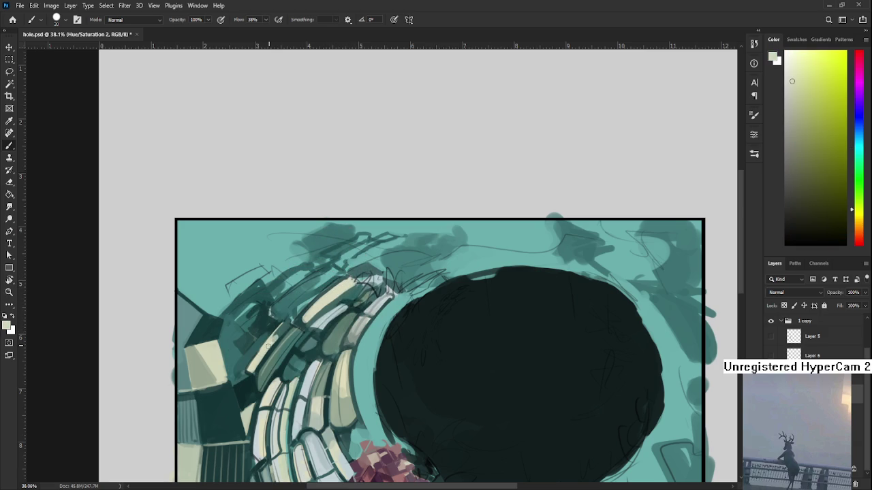
alt+click(271, 341)
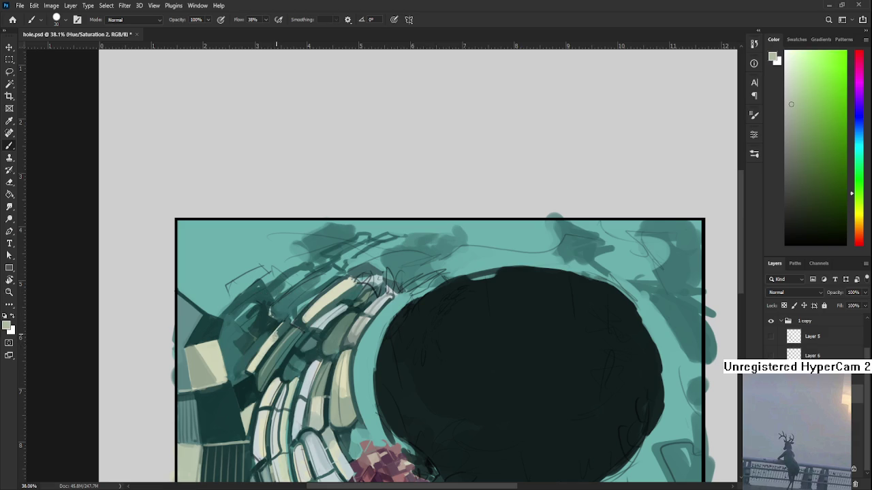
alt+click(258, 354)
alt+click(259, 357)
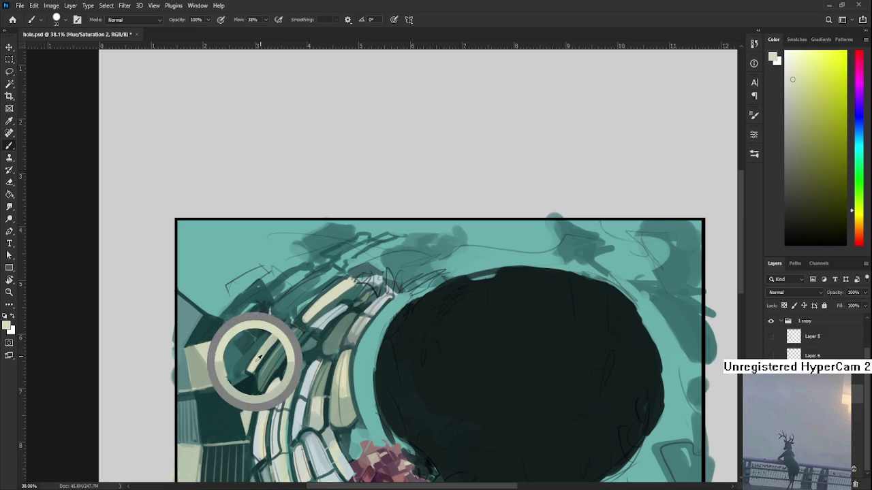
alt+click(273, 340)
alt+click(266, 338)
alt+click(245, 366)
alt+click(245, 370)
alt+click(233, 364)
alt+click(250, 372)
alt+click(246, 369)
drag(252, 361, 288, 312)
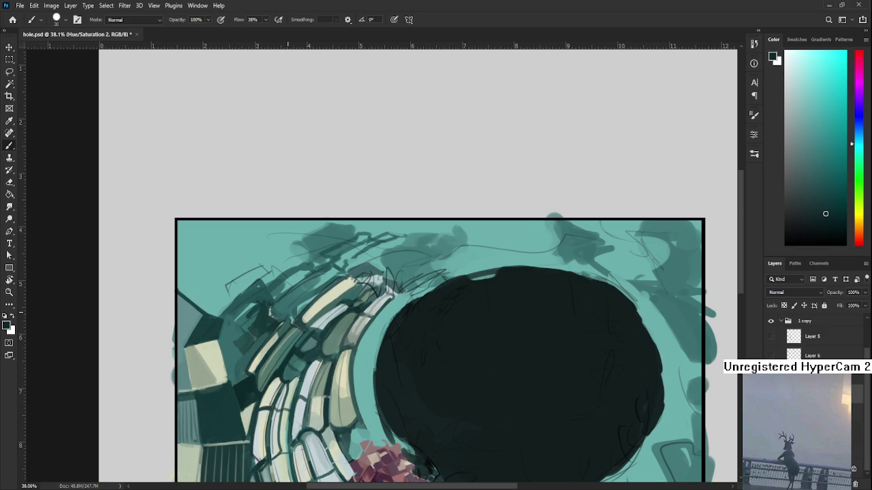
key(ctrl+z)
alt+click(351, 311)
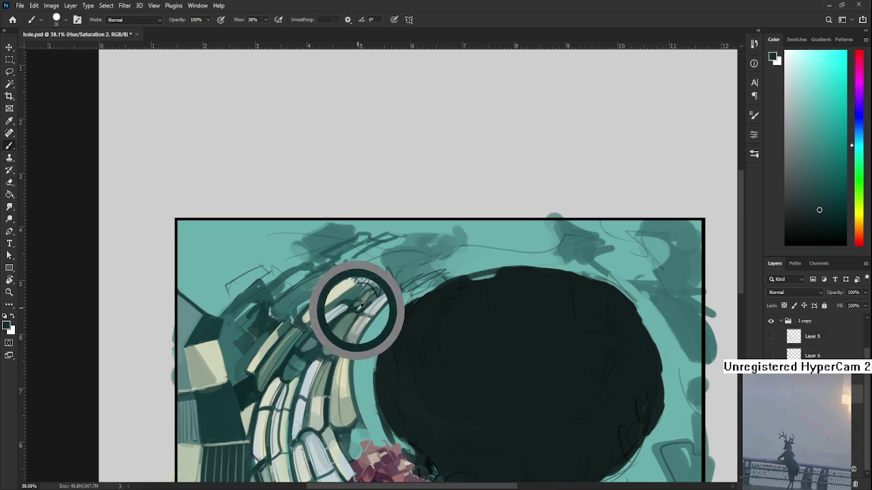
key(bracketright)
key(bracketright)
key(bracketright)
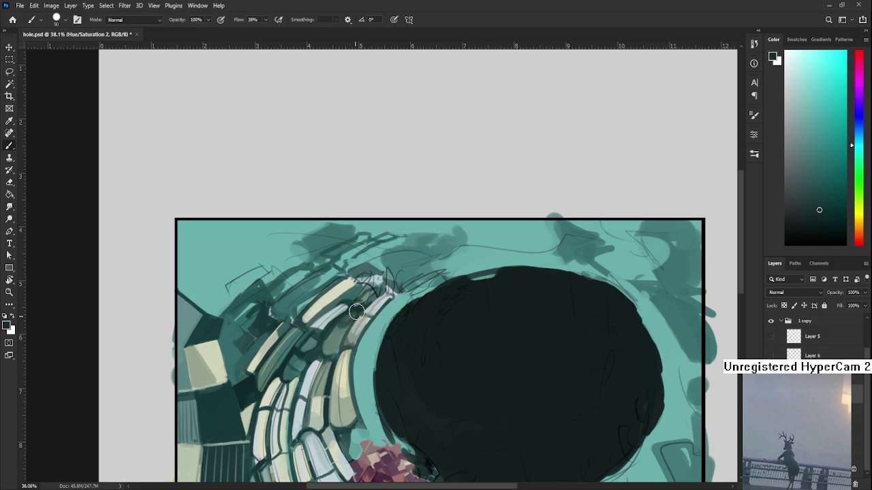
drag(354, 313, 406, 293)
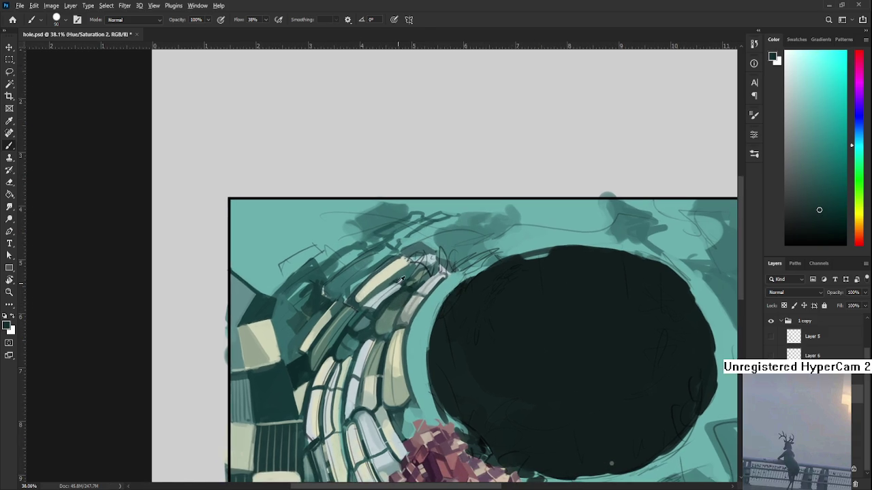
- Paint a light highlight across the upper tiles, then a darker teal stroke
alt+click(403, 283)
alt+click(389, 273)
mouse_move(366, 286)
mouse_down()
mouse_move(390, 271)
mouse_move(371, 290)
mouse_move(388, 272)
mouse_move(380, 277)
mouse_move(397, 279)
mouse_move(366, 289)
mouse_move(383, 286)
mouse_move(367, 290)
mouse_move(418, 305)
mouse_up()
alt+click(337, 314)
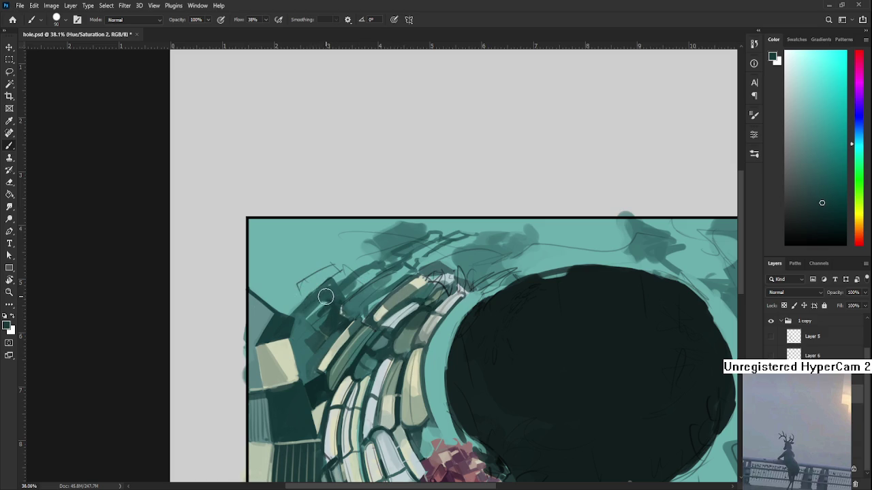
alt+click(320, 318)
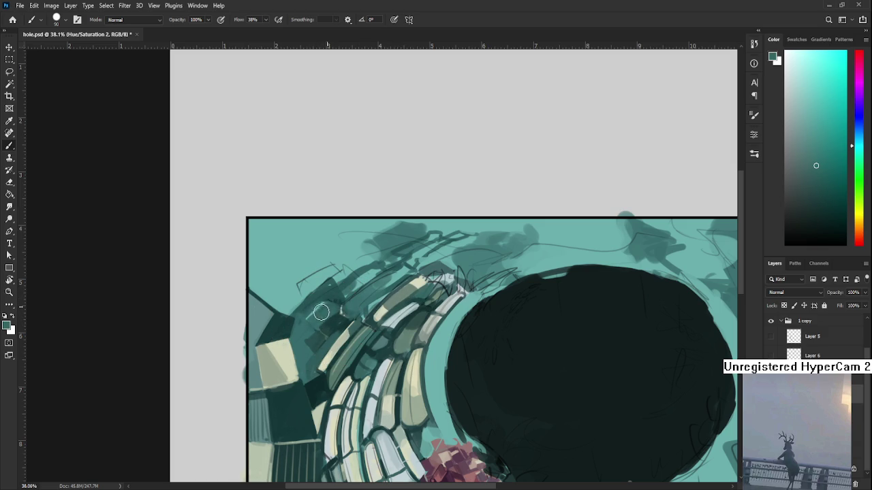
alt+click(332, 306)
alt+click(338, 319)
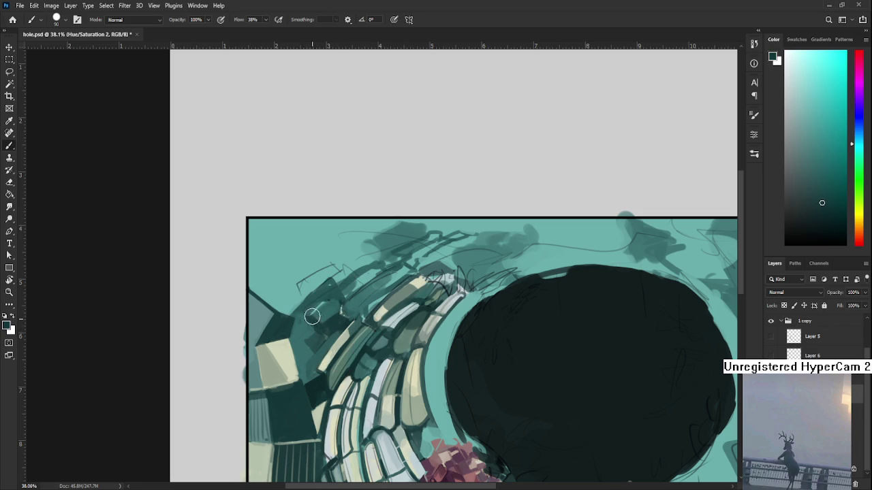
alt+click(327, 312)
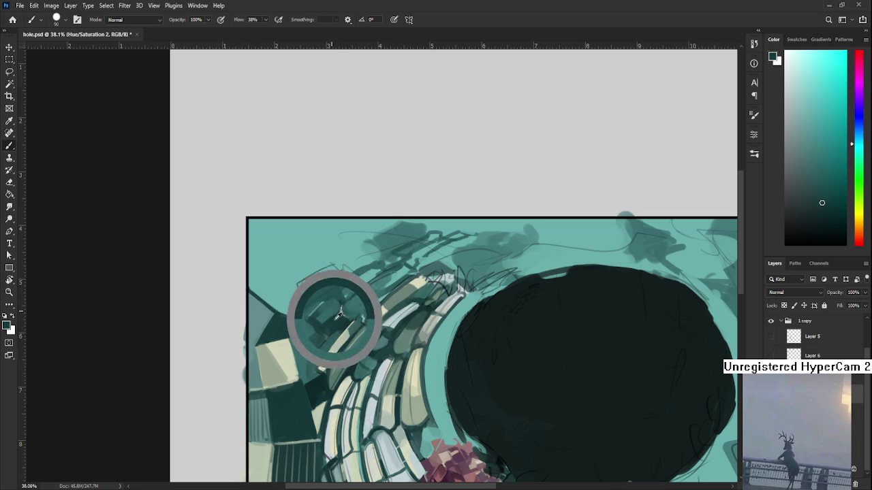
drag(366, 295, 360, 314)
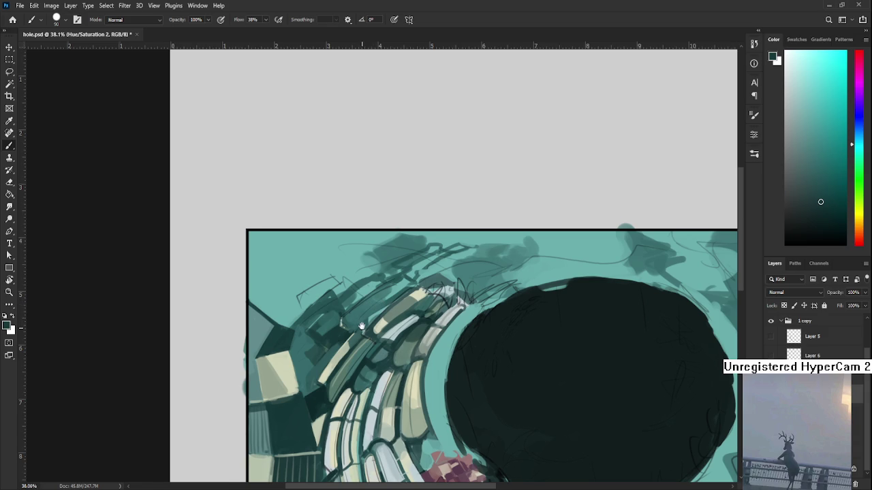
- Paint light beige strokes on the upper tiles using a sampled pale yellow-green
alt+click(353, 314)
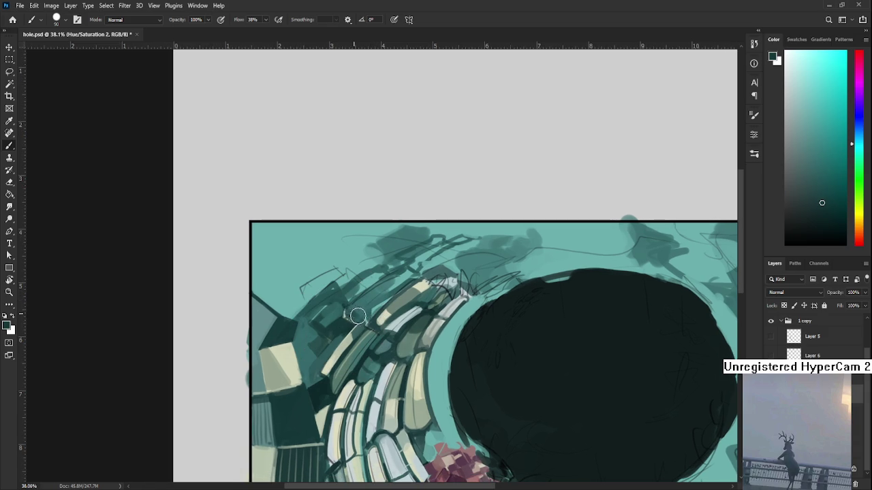
alt+click(384, 314)
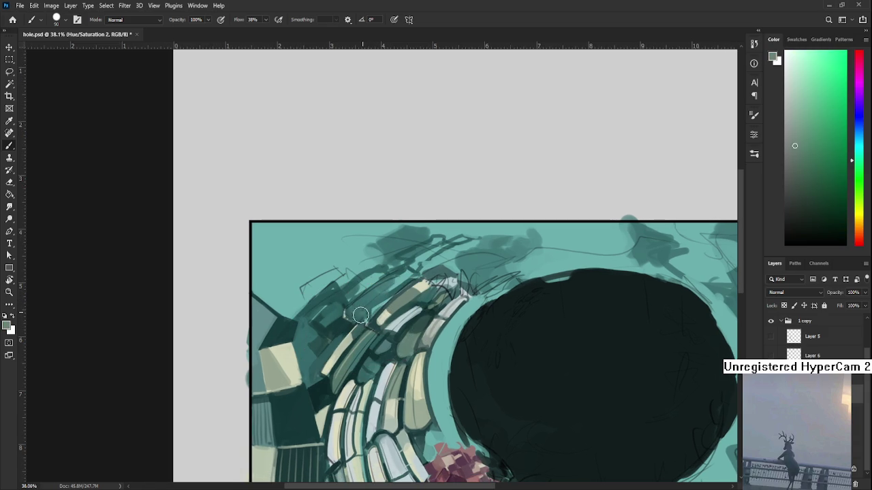
alt+click(388, 315)
mouse_move(372, 310)
mouse_down()
mouse_move(407, 276)
mouse_move(388, 292)
mouse_up()
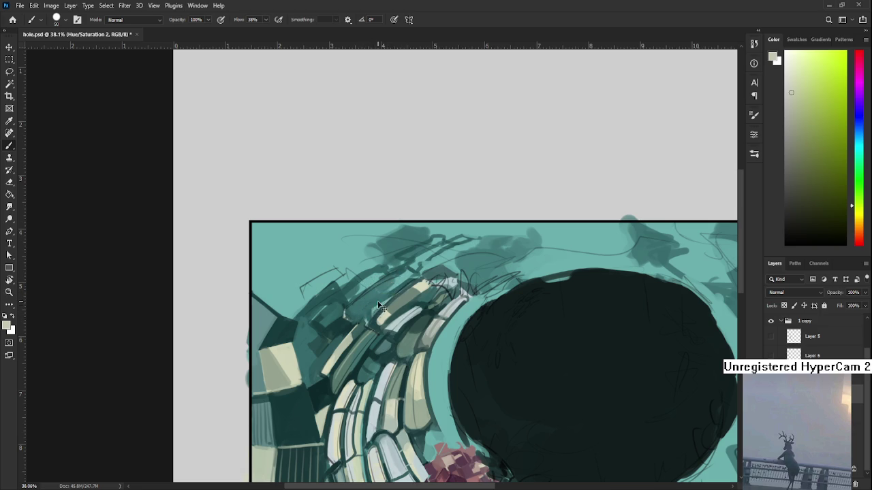
- Sample several teal, beige-green and greener shades from the upper tiles
alt+click(386, 278)
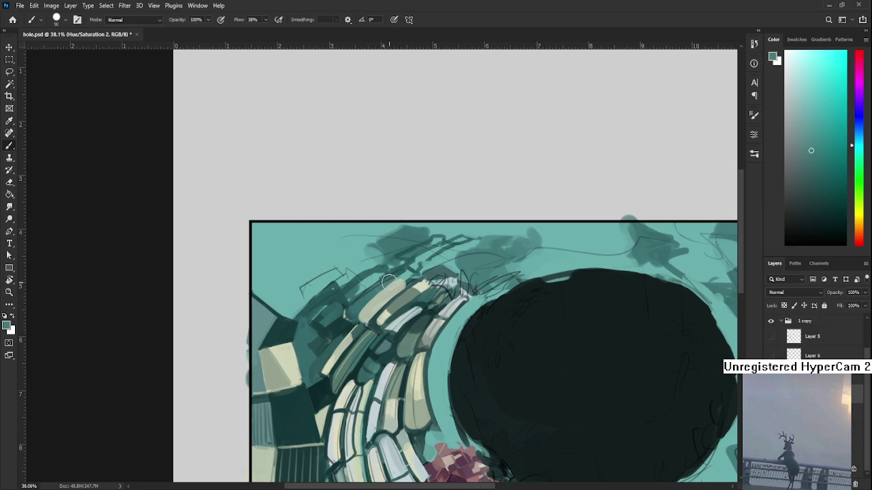
alt+click(385, 293)
alt+click(383, 292)
alt+click(395, 283)
alt+click(393, 290)
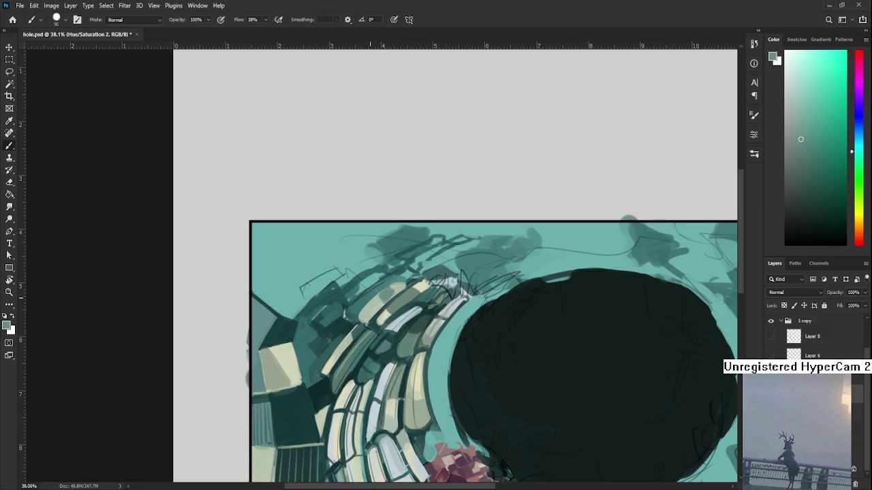
alt+click(384, 302)
alt+click(384, 300)
alt+click(375, 299)
alt+click(376, 297)
alt+click(376, 300)
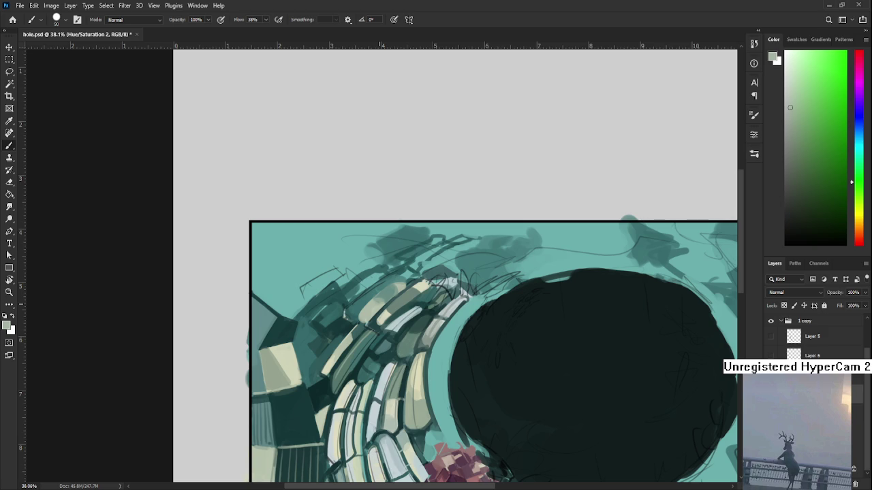
drag(443, 337, 428, 308)
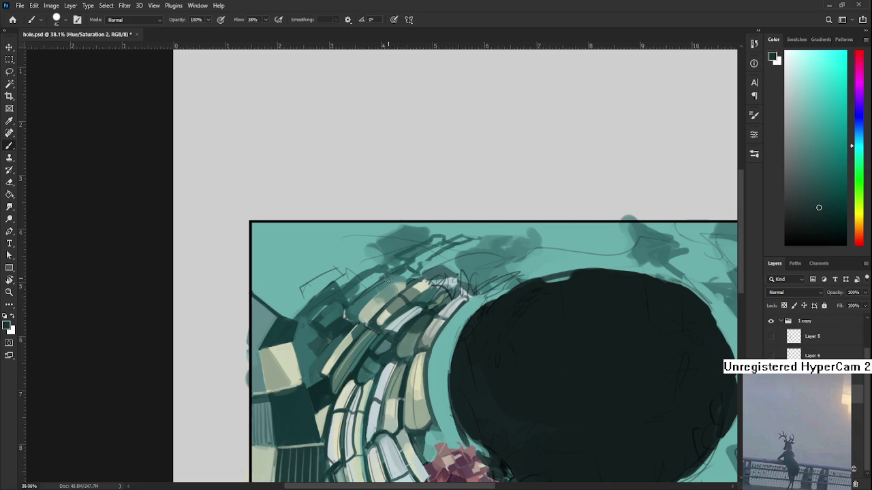
- Add a small dark shading mark atop the tiles and zoom back to the whole painting
alt+click(426, 282)
alt+click(428, 292)
alt+click(426, 274)
drag(430, 283, 433, 289)
scroll(445, 260, down, 3)
scroll(337, 193, up, 2)
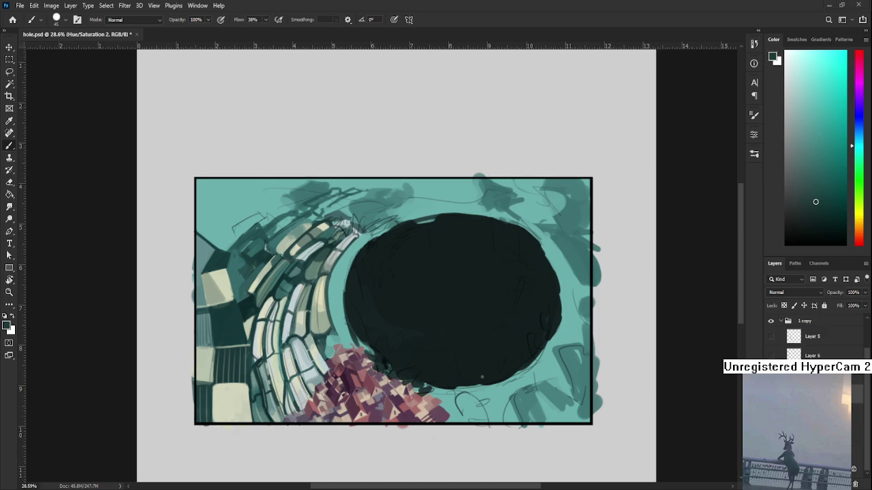
- Darken the light tile edges with a sampled teal stroke
scroll(409, 355, up, 1)
scroll(375, 344, up, 1)
scroll(342, 336, up, 1)
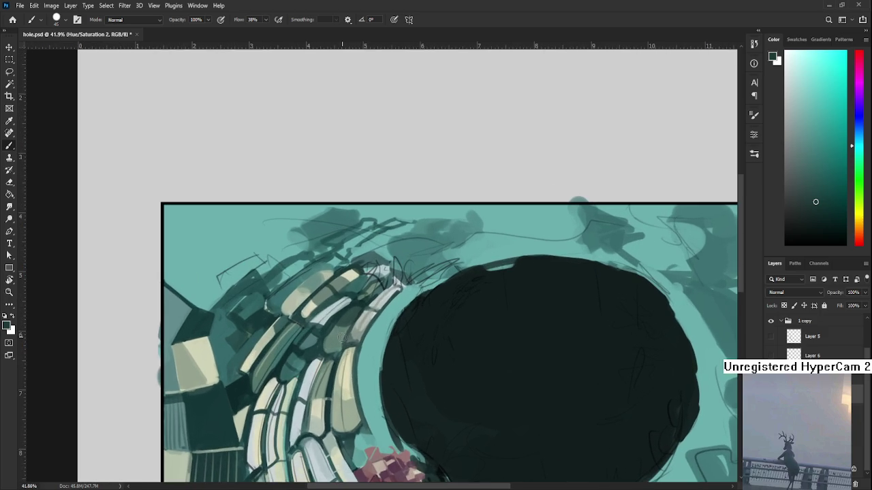
alt+click(337, 257)
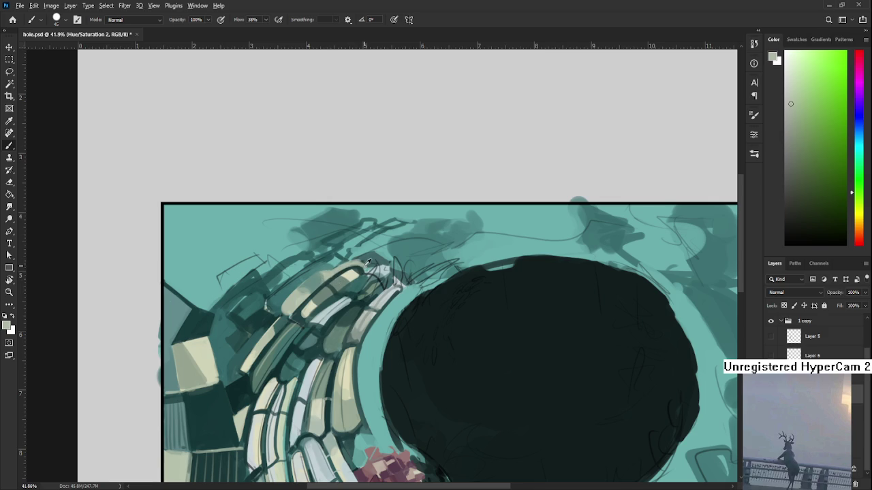
alt+click(364, 265)
drag(362, 264, 376, 263)
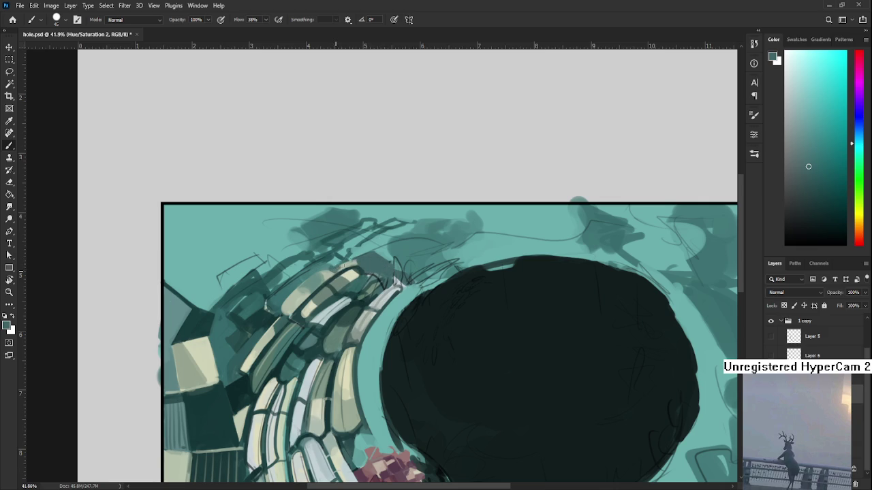
- Settle on a lighter teal from the tiles and bring the empty canvas below into view
alt+click(324, 273)
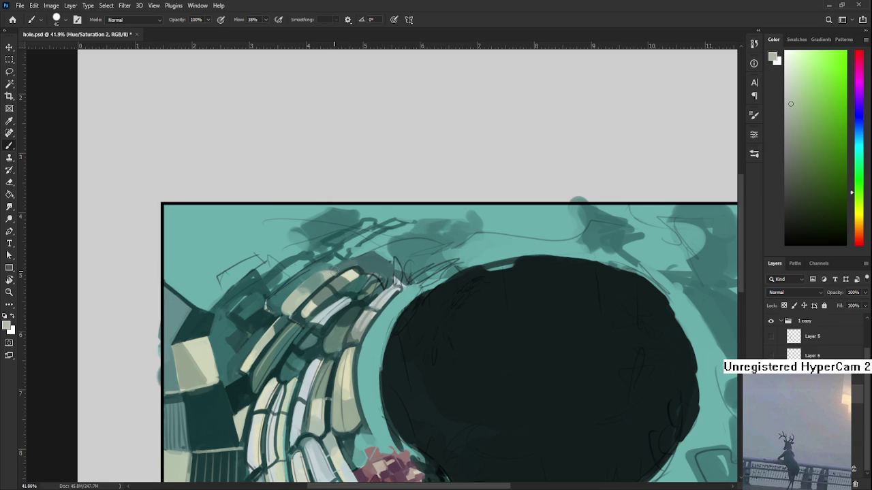
alt+click(331, 268)
alt+click(332, 269)
alt+click(335, 257)
scroll(359, 288, down, 1)
scroll(359, 288, down, 1)
drag(376, 412, 401, 254)
- Reset the colour to black and sketch head arcs on the empty lower canvas
scroll(353, 311, up, 2)
scroll(352, 311, up, 2)
key(d)
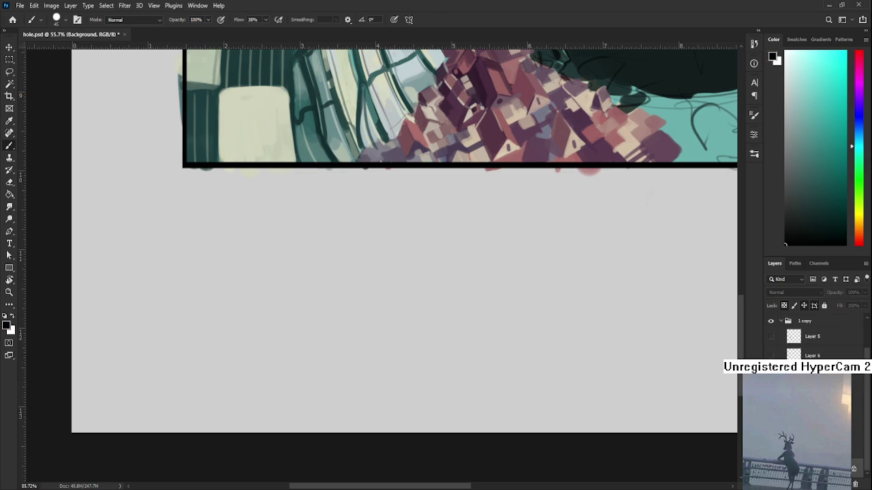
drag(404, 361, 468, 350)
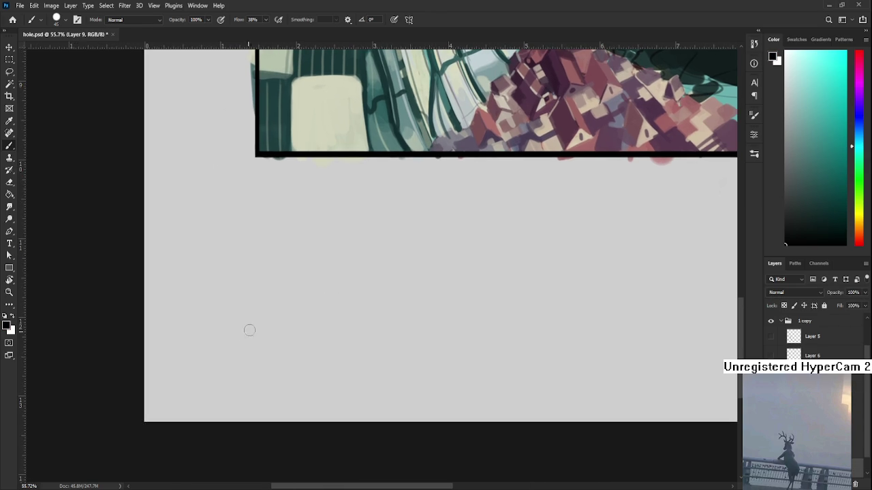
drag(246, 321, 219, 373)
drag(266, 332, 272, 359)
mouse_move(232, 329)
mouse_down()
mouse_move(256, 352)
mouse_move(259, 327)
mouse_move(225, 351)
mouse_up()
- Undo the rough strokes and redraw a smaller head with a tall top hat
key(ctrl+z)
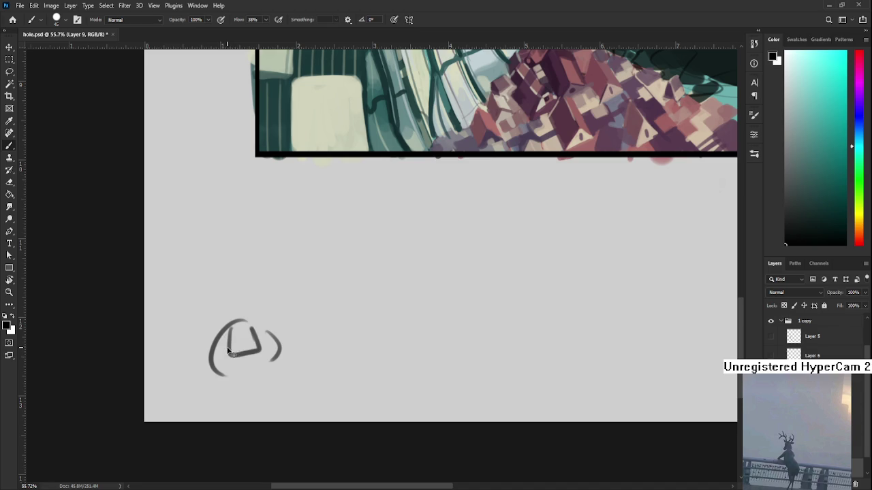
key(ctrl+z)
key(ctrl+z)
key(ctrl+z)
mouse_move(236, 334)
mouse_down()
mouse_move(228, 361)
mouse_move(250, 357)
mouse_move(228, 351)
mouse_move(249, 339)
mouse_move(247, 348)
mouse_move(231, 345)
mouse_move(240, 334)
mouse_move(248, 347)
mouse_move(230, 340)
mouse_move(250, 358)
mouse_up()
key(ctrl+z)
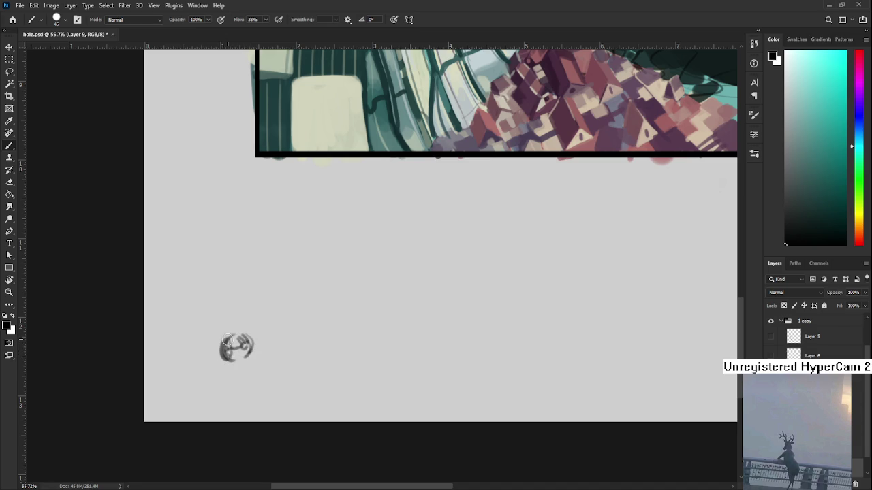
drag(226, 331, 245, 331)
mouse_move(241, 362)
mouse_down()
mouse_move(256, 353)
mouse_move(235, 371)
mouse_move(250, 365)
mouse_move(238, 372)
mouse_move(254, 377)
mouse_move(235, 327)
mouse_move(253, 327)
mouse_move(242, 312)
mouse_move(211, 320)
mouse_move(240, 307)
mouse_move(242, 316)
mouse_up()
key(ctrl+z)
key(ctrl+z)
key(ctrl+z)
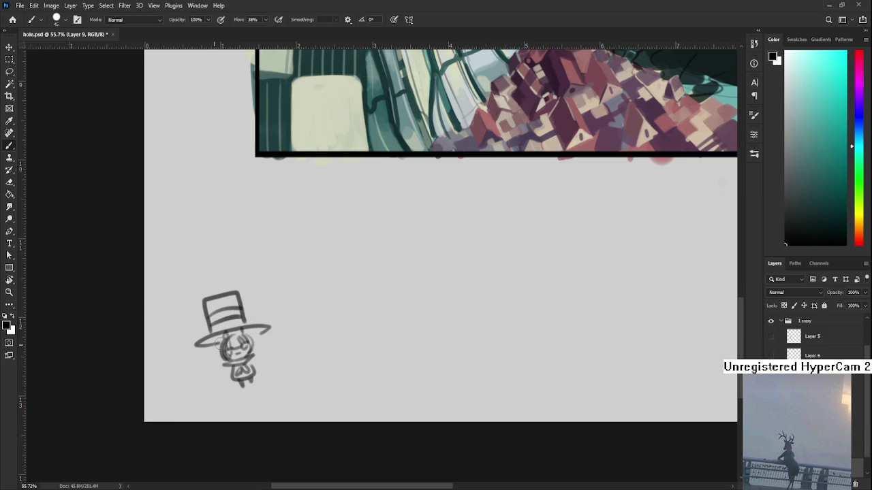
- Recentre and zoom the view on the top-hat figure sketch
drag(312, 312, 320, 370)
scroll(393, 367, down, 1)
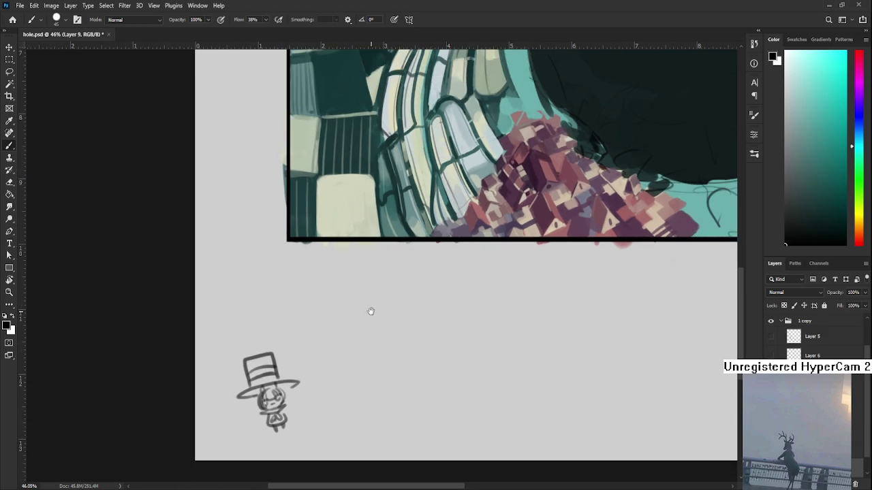
scroll(370, 311, down, 1)
scroll(379, 289, down, 1)
scroll(385, 285, down, 1)
scroll(390, 282, up, 3)
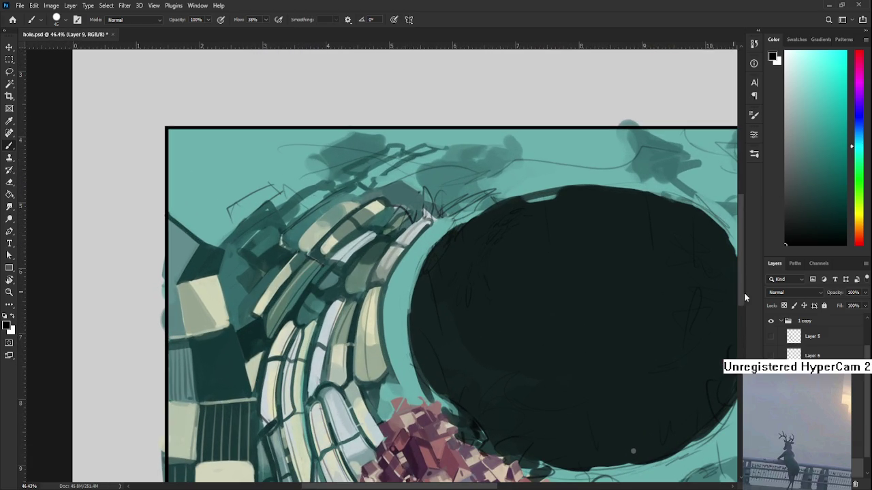
- Return to the Hue/Saturation 2 layer and sample a dark teal from the tile wall
key(alt+bracketright)
drag(463, 268, 480, 316)
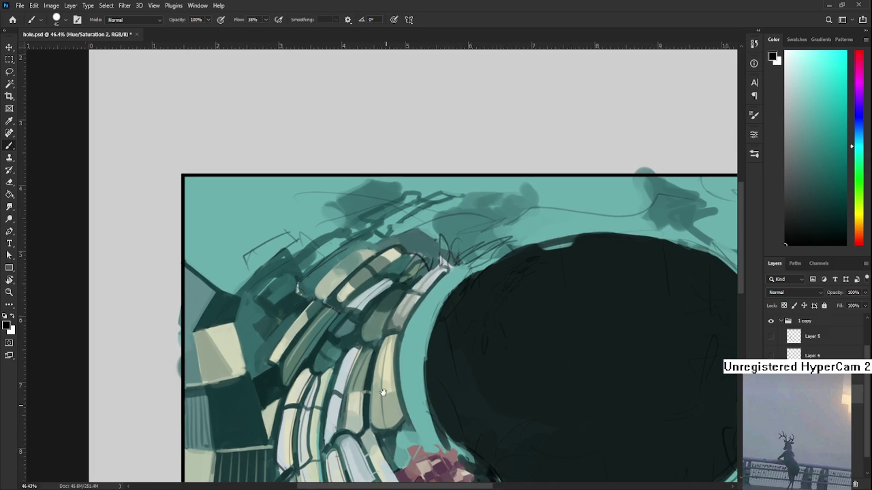
alt+click(389, 256)
alt+click(384, 259)
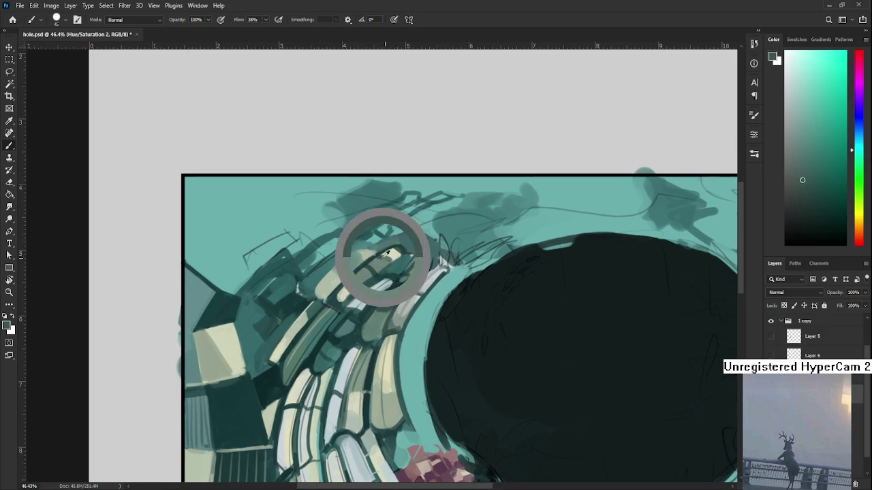
alt+click(394, 255)
alt+click(394, 256)
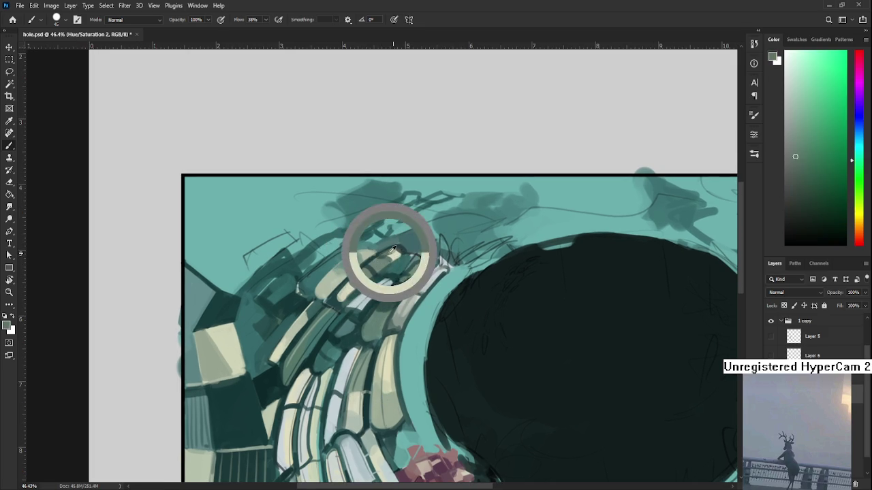
alt+click(400, 249)
drag(402, 247, 427, 238)
alt+click(370, 279)
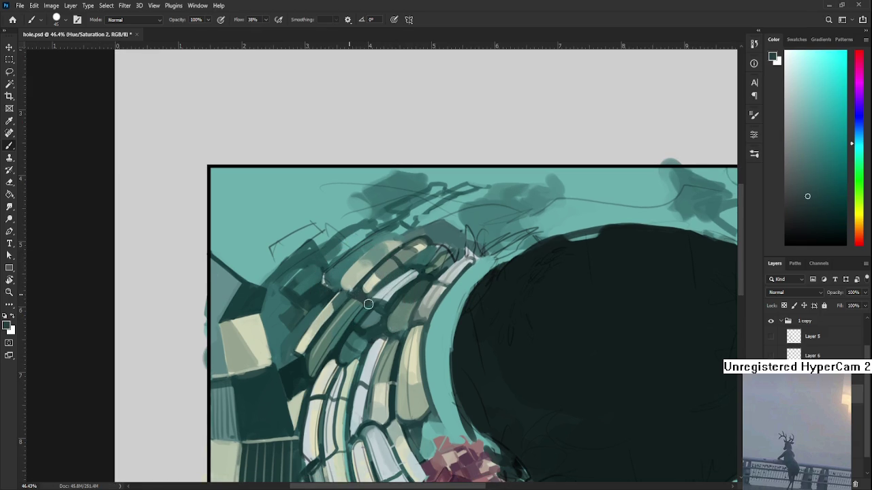
drag(371, 300, 354, 320)
- Outline the upper-left edge of the top tile arch and darken a stripe on the top tiles
drag(392, 262, 401, 278)
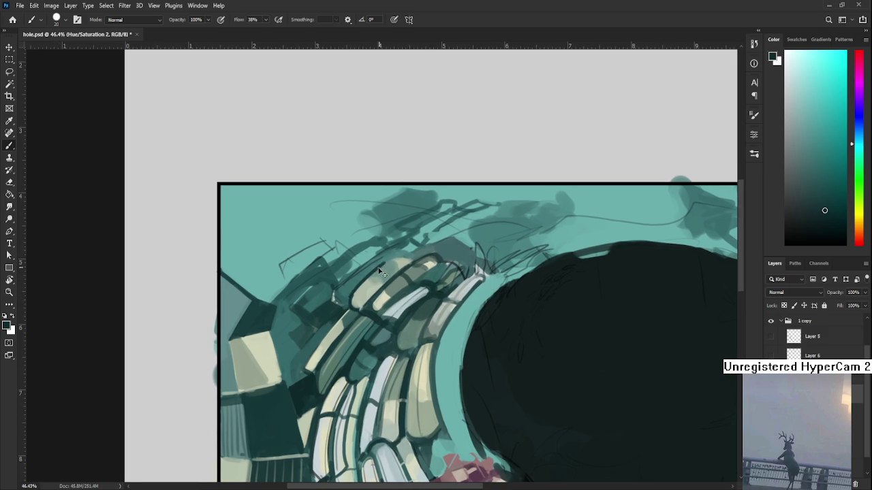
drag(350, 298, 402, 256)
drag(393, 262, 403, 253)
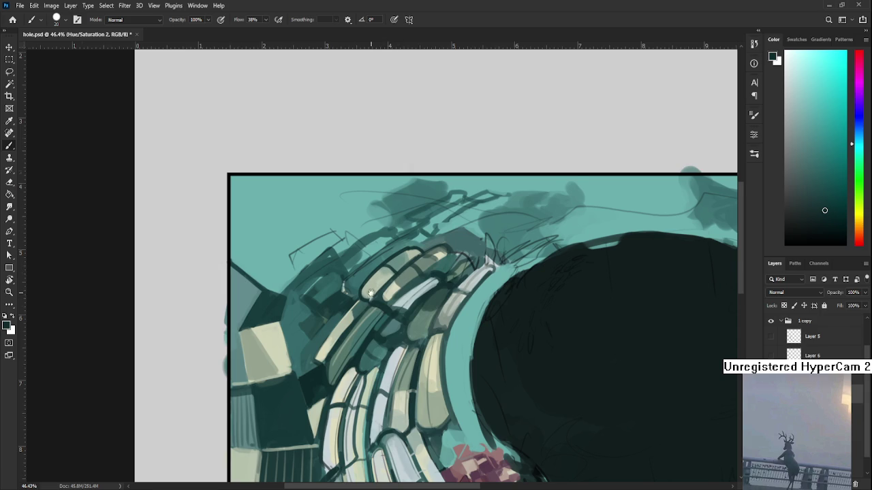
drag(368, 299, 380, 285)
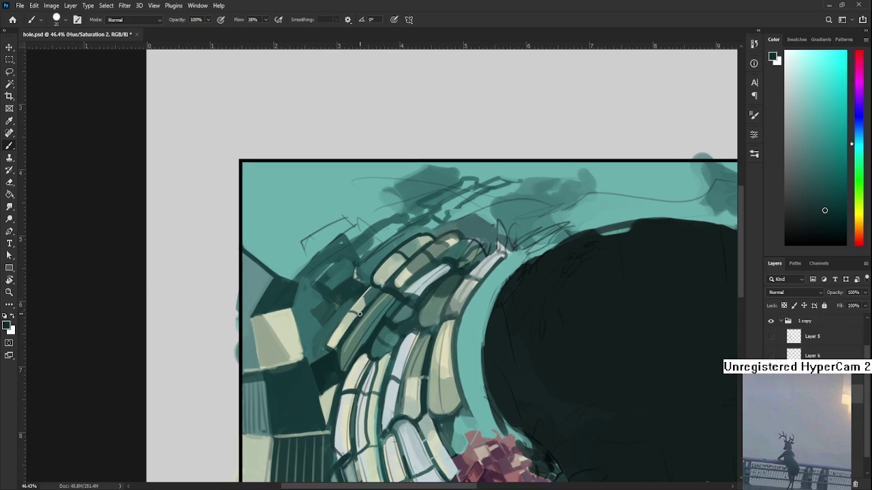
drag(325, 344, 360, 299)
drag(412, 235, 397, 267)
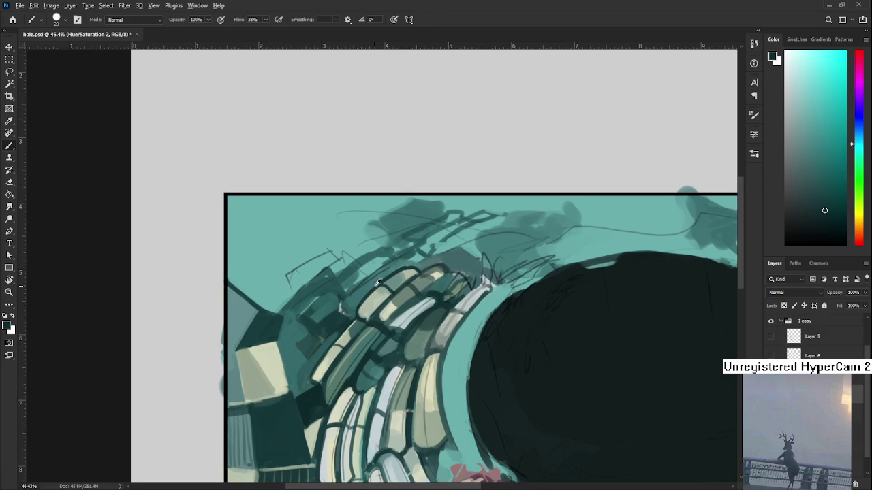
alt+click(365, 302)
alt+click(405, 266)
- Enlarge the brush to 90 and paint dark and light teal blocks above the tiles
alt+click(331, 309)
key(bracketright)
key(bracketright)
key(bracketright)
key(bracketright)
key(bracketright)
key(bracketright)
key(bracketright)
mouse_move(331, 278)
mouse_down()
mouse_move(346, 284)
mouse_move(327, 278)
mouse_move(360, 263)
mouse_move(355, 286)
mouse_up()
alt+click(348, 300)
alt+click(356, 266)
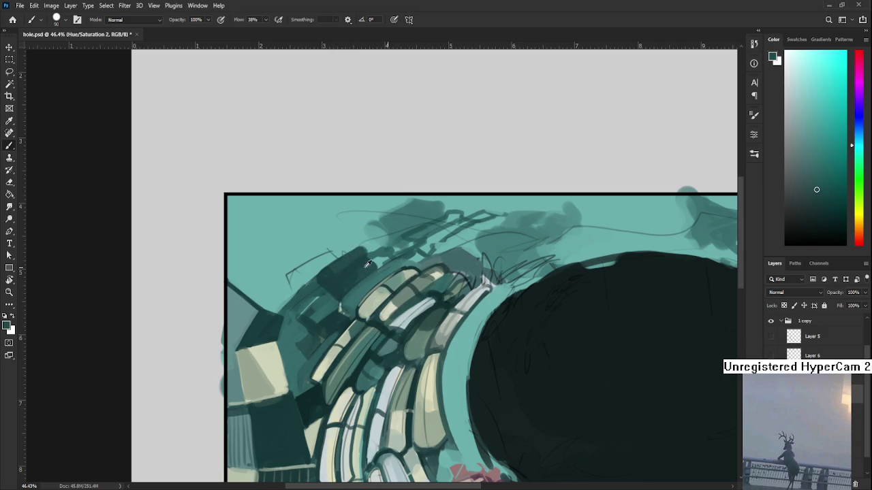
alt+click(371, 239)
mouse_move(368, 235)
mouse_down()
mouse_move(385, 258)
mouse_move(364, 227)
mouse_move(388, 262)
mouse_move(371, 246)
mouse_up()
- Extend the dark teal block above the upper-left arch tiles with more strokes
alt+click(356, 226)
alt+click(407, 217)
mouse_move(423, 197)
mouse_down()
mouse_move(380, 237)
mouse_move(428, 250)
mouse_up()
alt+click(374, 276)
alt+click(377, 273)
drag(370, 257, 378, 259)
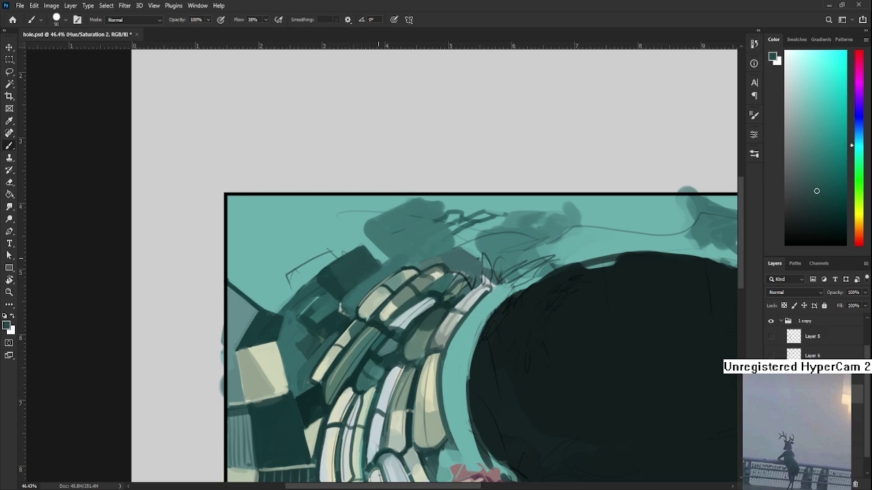
scroll(376, 242, down, 5)
- Zoom in and brush pale highlight strokes onto the top cream tiles
scroll(333, 236, up, 3)
scroll(337, 229, up, 5)
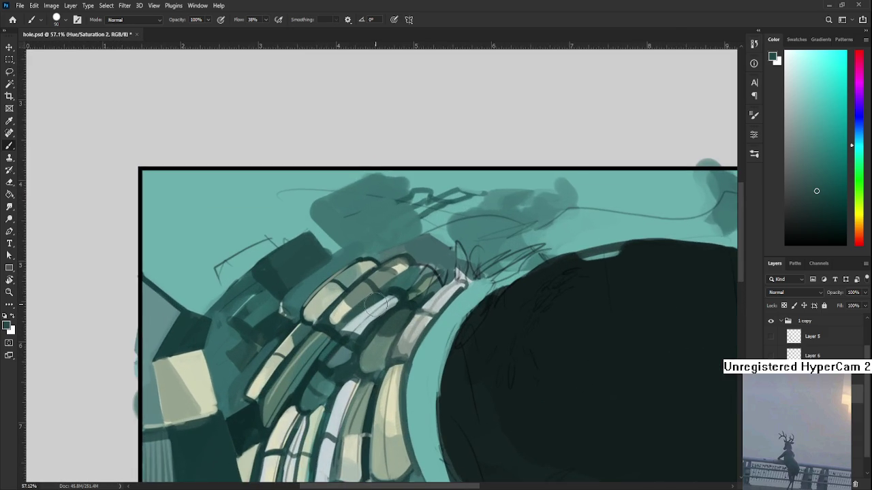
drag(421, 303, 412, 301)
alt+click(340, 311)
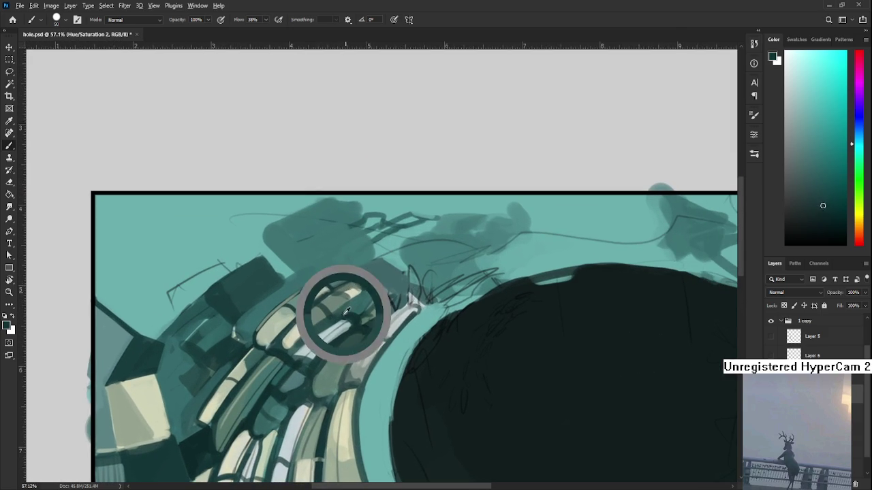
alt+click(308, 341)
drag(306, 344, 299, 349)
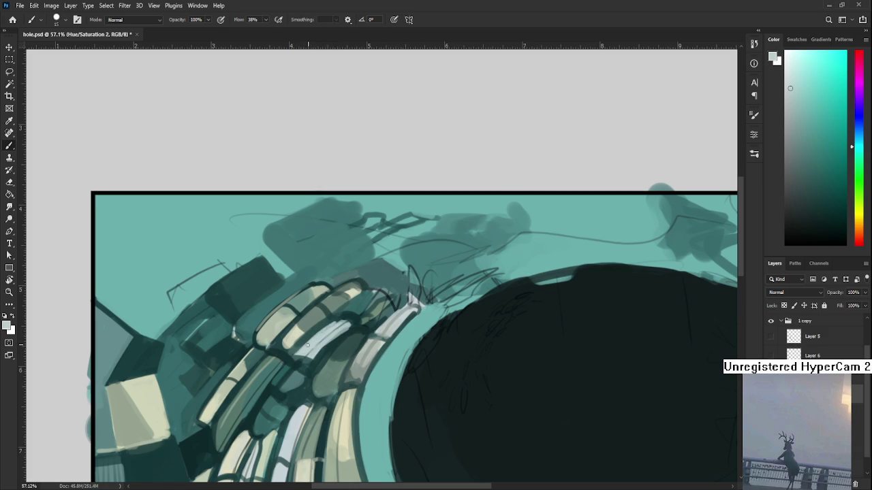
alt+click(347, 317)
alt+click(295, 356)
drag(297, 355, 306, 359)
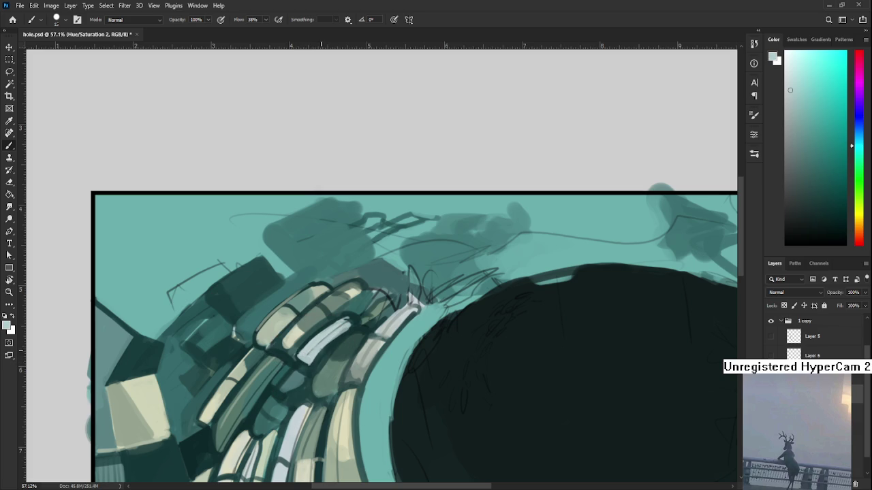
- Darken the edge of a top tile with dark teal accents
alt+click(329, 347)
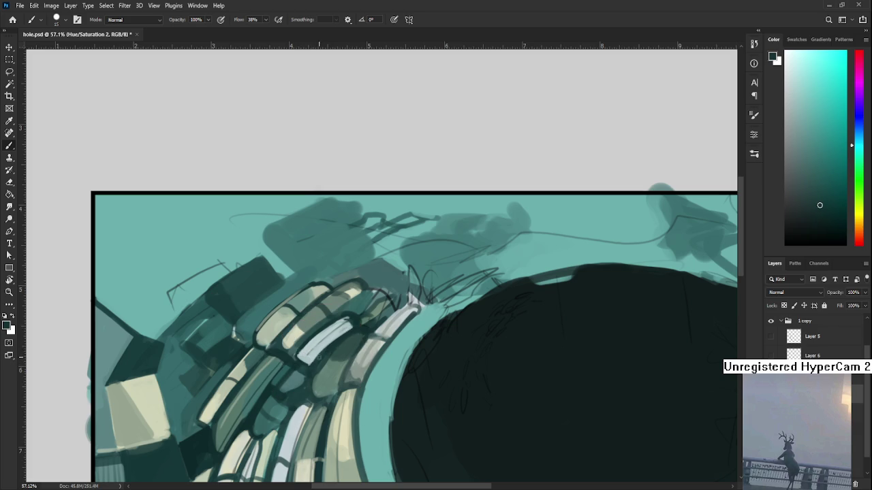
alt+click(357, 314)
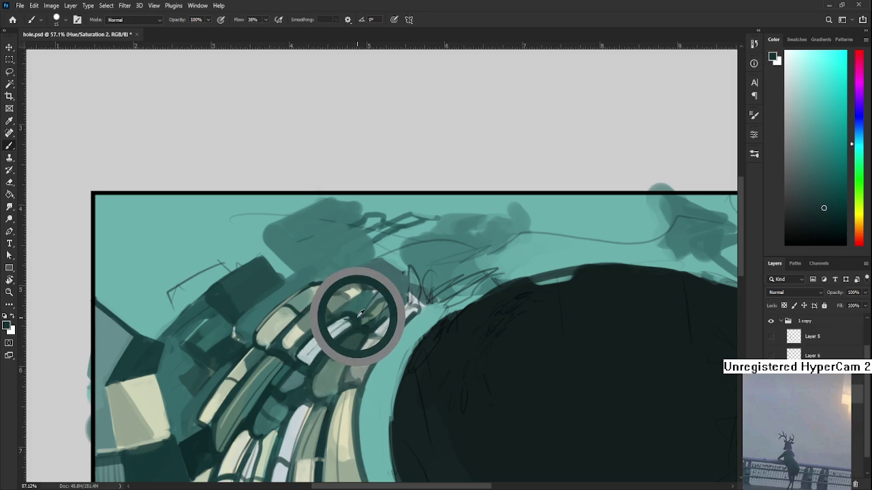
mouse_move(344, 313)
mouse_down()
mouse_move(367, 310)
mouse_move(376, 325)
mouse_up()
alt+click(363, 319)
- Sample alternating lighter and darker tones from neighbouring tiles to refine their edges
alt+click(360, 332)
alt+click(356, 341)
alt+click(350, 342)
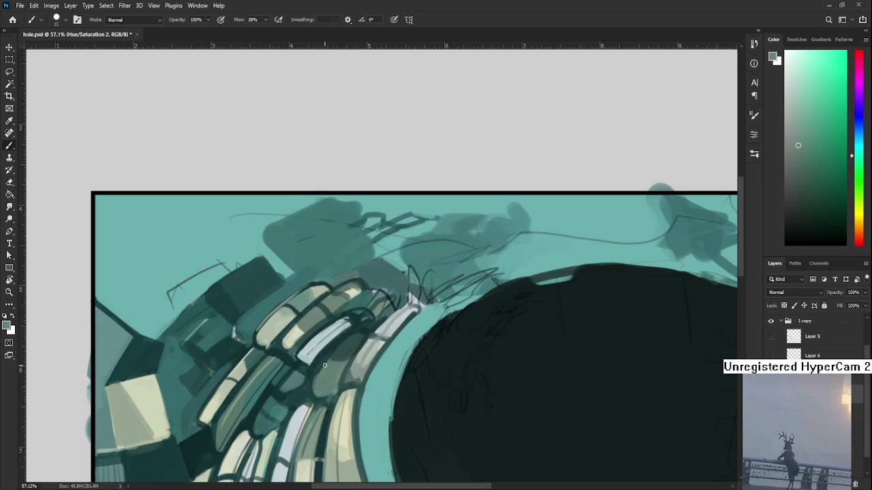
alt+click(310, 377)
alt+click(314, 385)
drag(315, 385, 324, 389)
alt+click(320, 364)
alt+click(331, 356)
alt+click(320, 366)
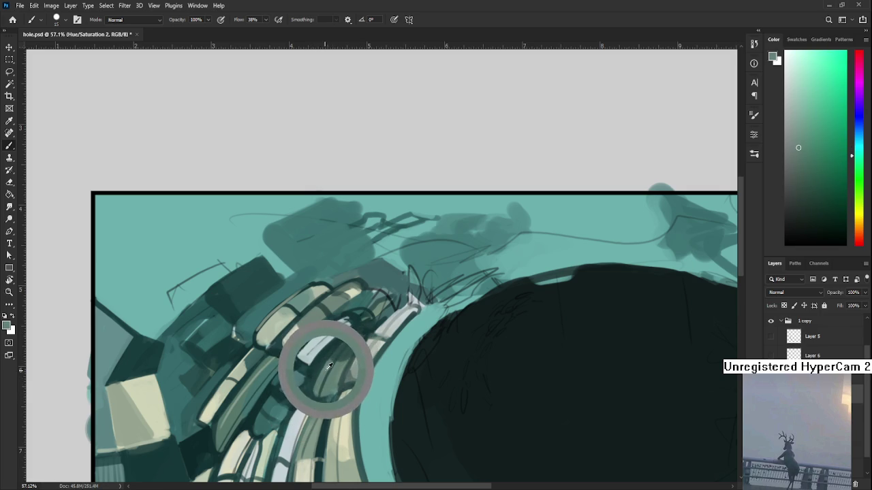
alt+click(339, 358)
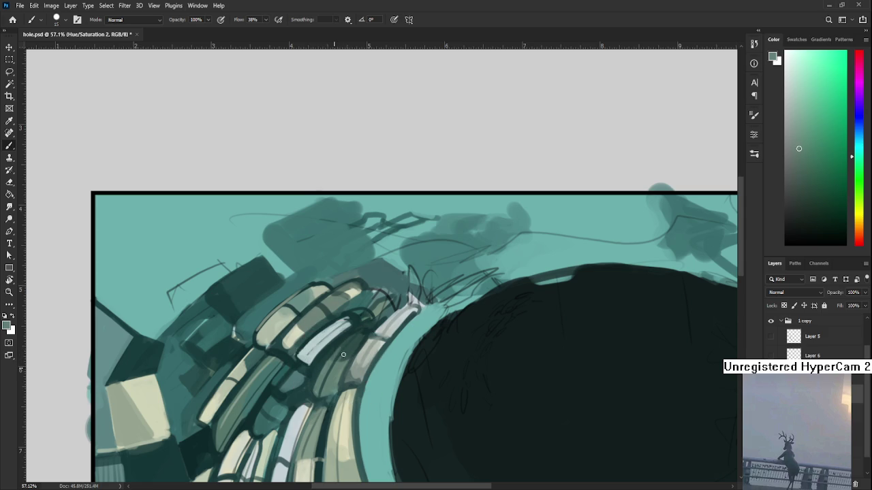
alt+click(343, 361)
- Brighten a tile in the upper arch beside the pit with a pale bluish-white highlight
alt+click(349, 347)
alt+click(353, 342)
alt+click(345, 344)
alt+click(352, 338)
alt+click(345, 344)
alt+click(339, 346)
alt+click(338, 344)
drag(340, 325, 352, 332)
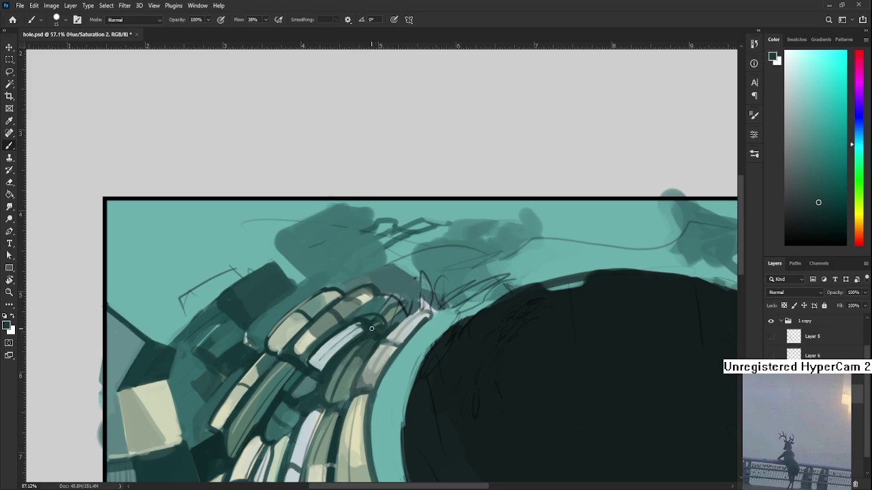
- Sample the pale cyan brick tone and paint a highlight along one brick near the hole's top-left
scroll(330, 300, left, 2)
alt+click(329, 333)
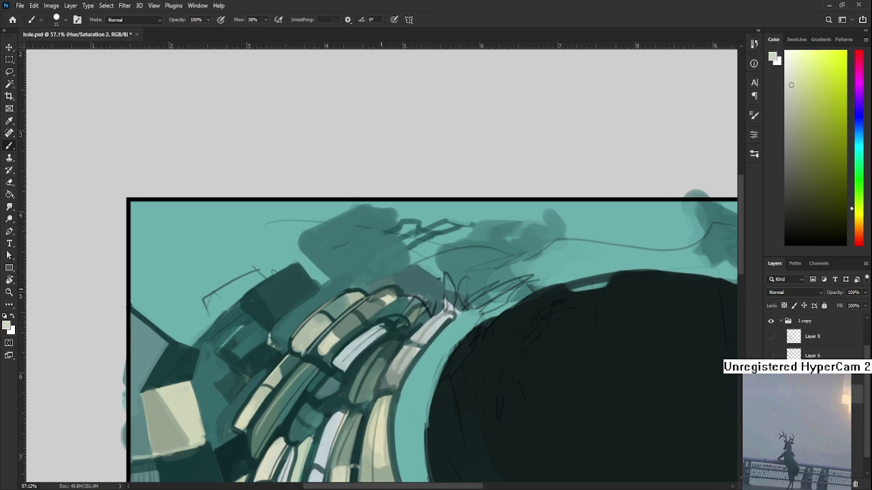
scroll(415, 327, down, 2)
scroll(416, 326, down, 2)
scroll(416, 327, up, 2)
scroll(416, 327, up, 1)
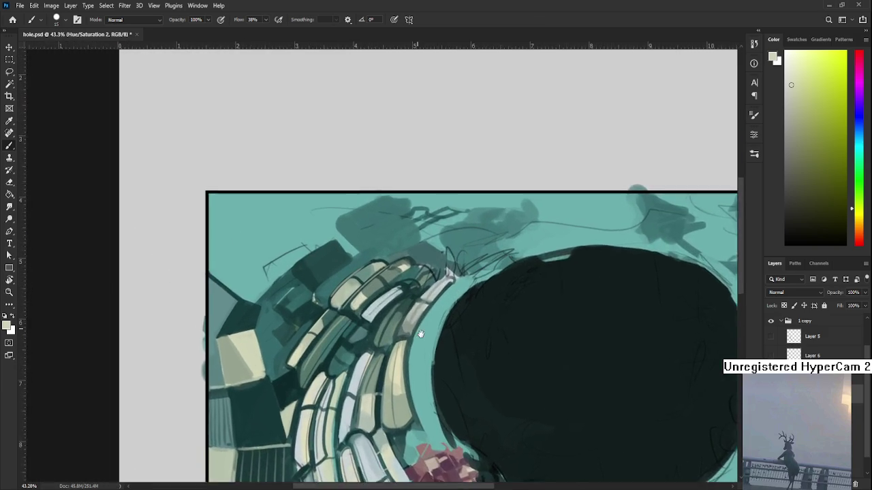
scroll(416, 327, up, 1)
alt+click(367, 319)
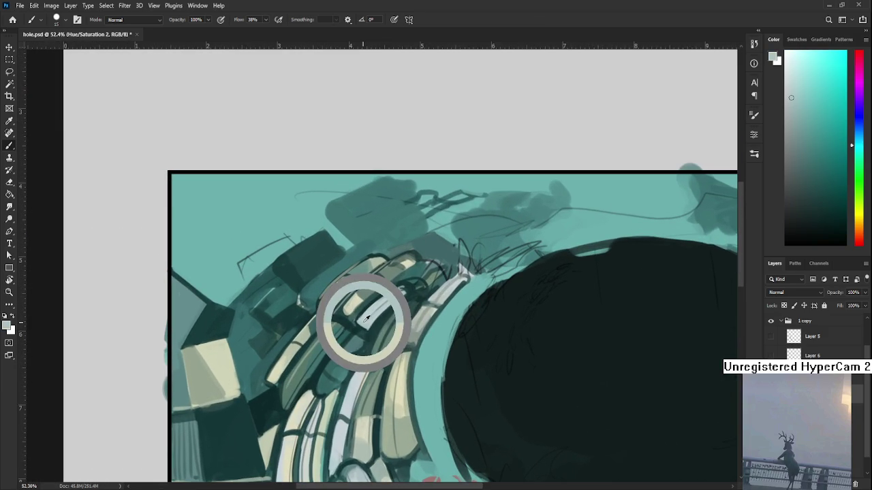
drag(370, 327, 359, 332)
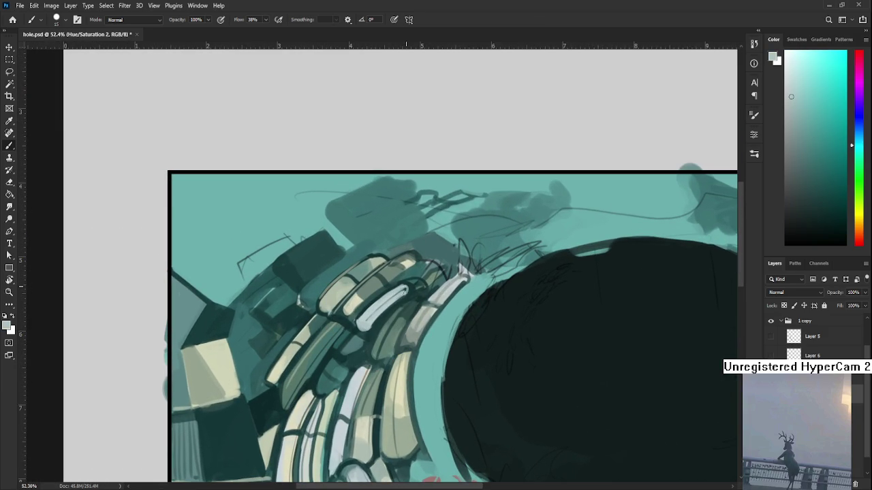
- Sample dark outline, pale band and teal-grey tones from the bricks beside the hole
alt+click(409, 274)
alt+click(408, 286)
scroll(410, 291, up, 1)
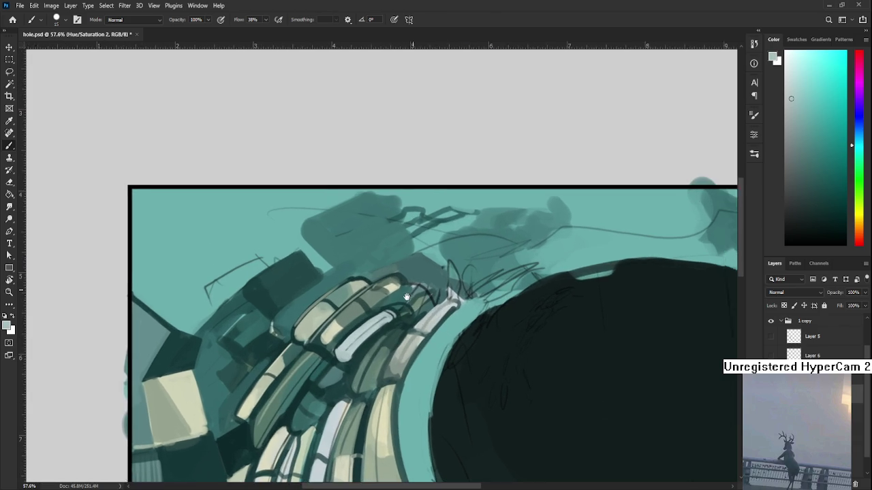
drag(407, 297, 398, 309)
alt+click(363, 340)
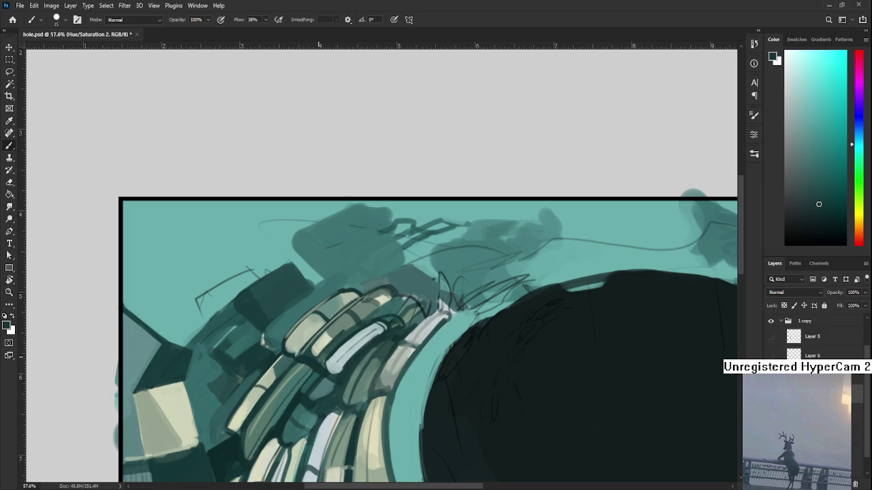
alt+click(394, 283)
alt+click(379, 287)
alt+click(392, 290)
alt+click(393, 290)
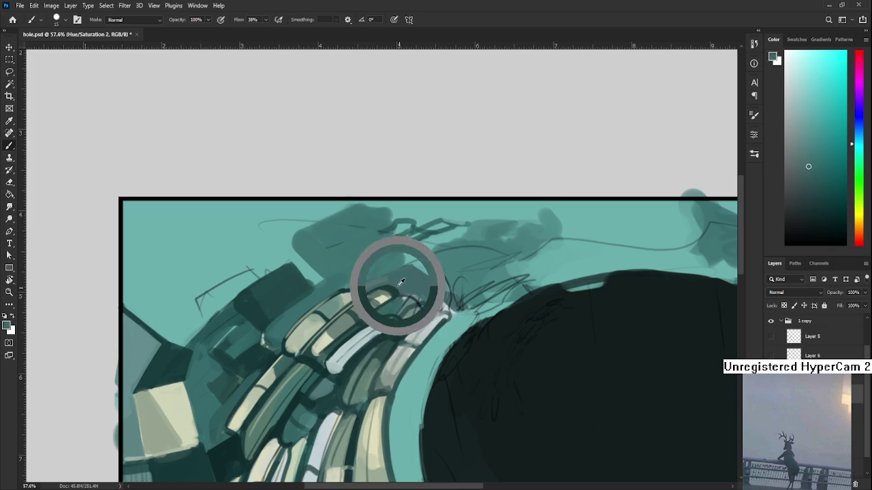
alt+click(395, 291)
alt+click(394, 291)
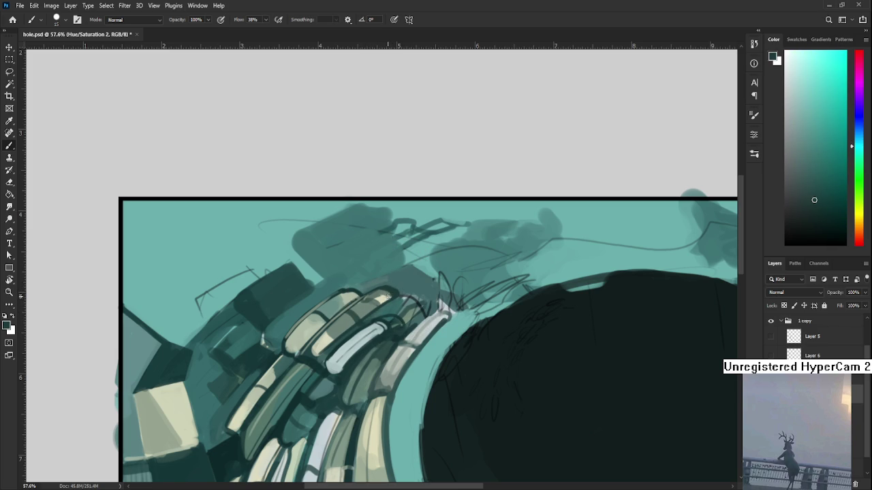
- Sample the light blue-grey brick stripe and a darker shade from the lower bricks
drag(381, 298, 389, 285)
alt+click(352, 323)
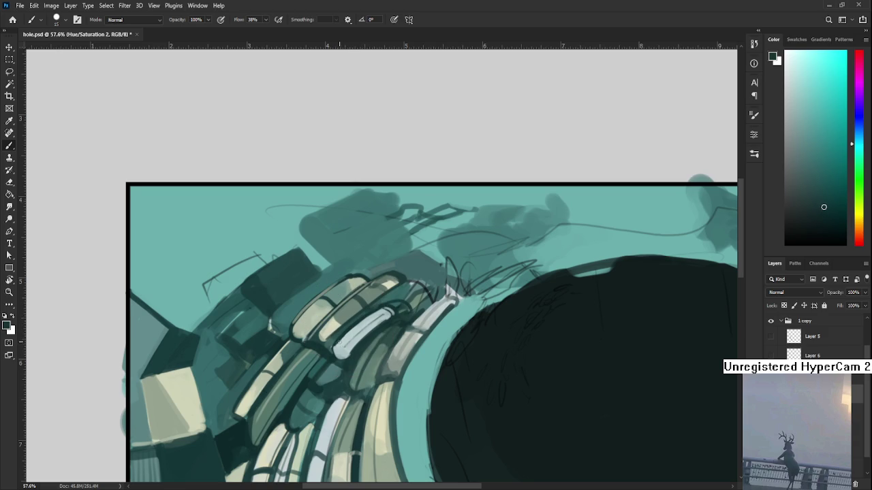
alt+click(341, 344)
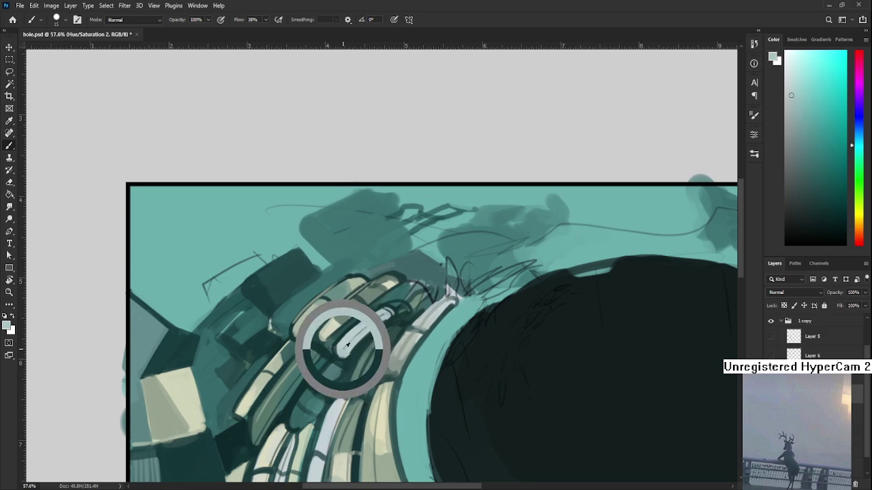
alt+click(351, 349)
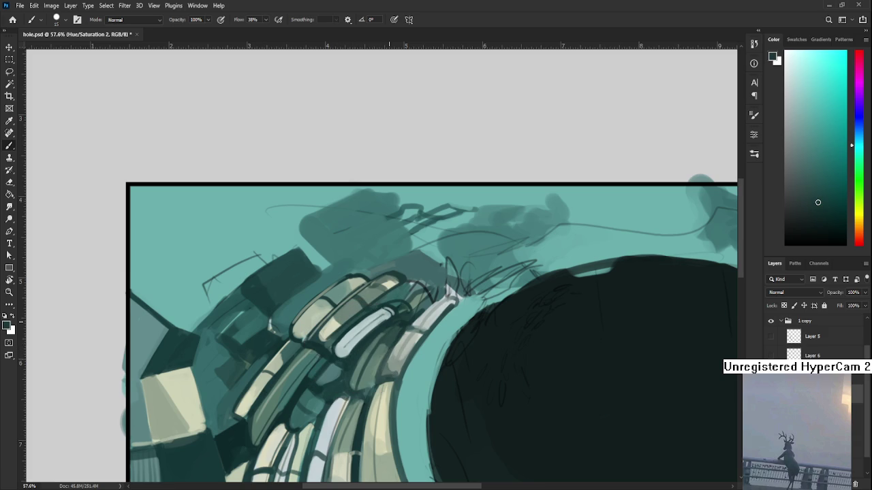
scroll(390, 275, down, 2)
scroll(395, 271, down, 2)
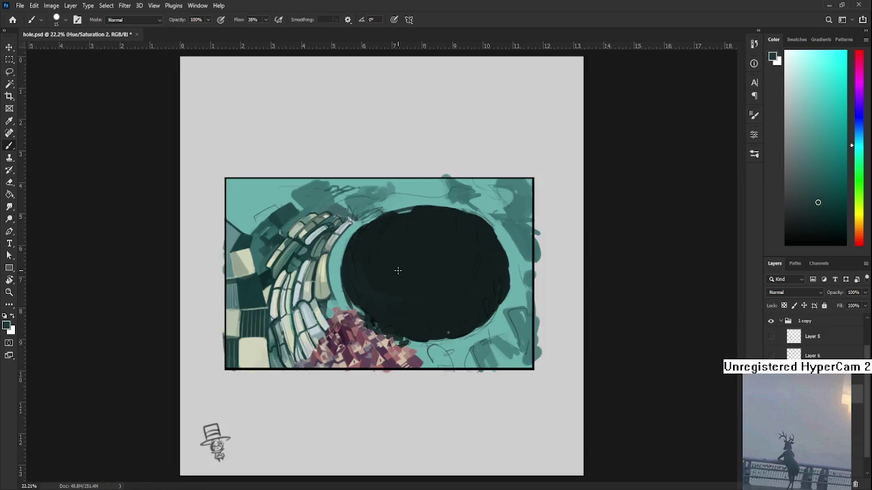
- Paint light teal over the stray sketch lines above the bricks, undoing a trial dark line
scroll(395, 270, up, 2)
scroll(367, 259, up, 1)
scroll(355, 252, up, 1)
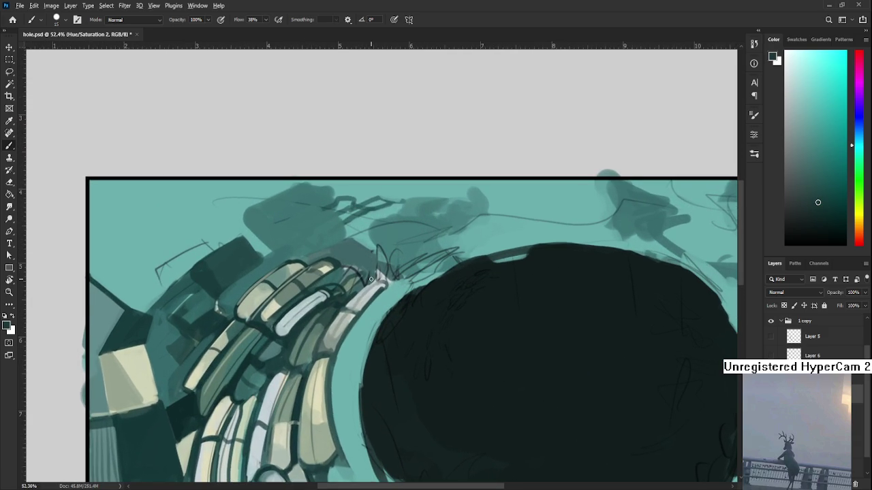
alt+click(335, 277)
drag(336, 280, 369, 279)
alt+click(341, 253)
drag(340, 262, 374, 278)
key(ctrl+z)
- Darken the blocks left of the bricks with a larger dark teal brush
drag(326, 299, 457, 280)
alt+click(329, 306)
key(bracketright)
key(bracketright)
key(bracketright)
mouse_move(288, 321)
mouse_down()
mouse_move(299, 338)
mouse_move(295, 311)
mouse_move(308, 312)
mouse_move(321, 292)
mouse_move(335, 314)
mouse_up()
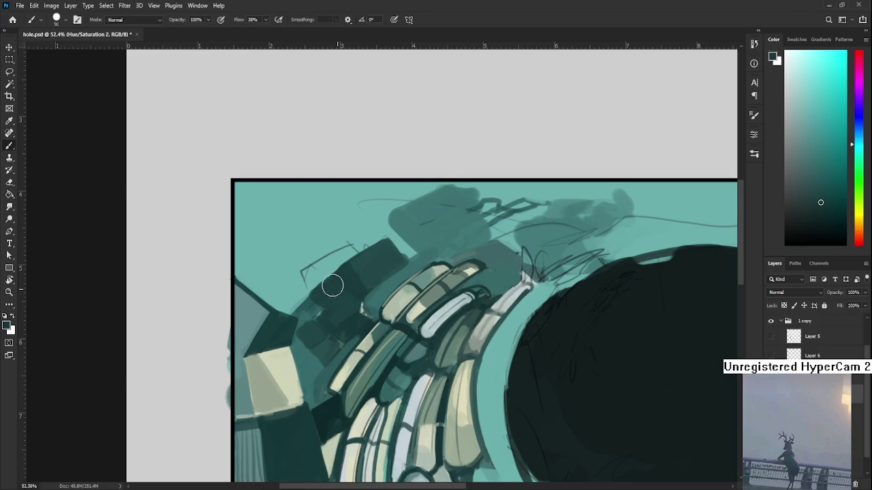
- Dab a sampled lighter teal onto the dark blocks behind the upper-left bricks
scroll(360, 288, down, 3)
scroll(356, 293, up, 1)
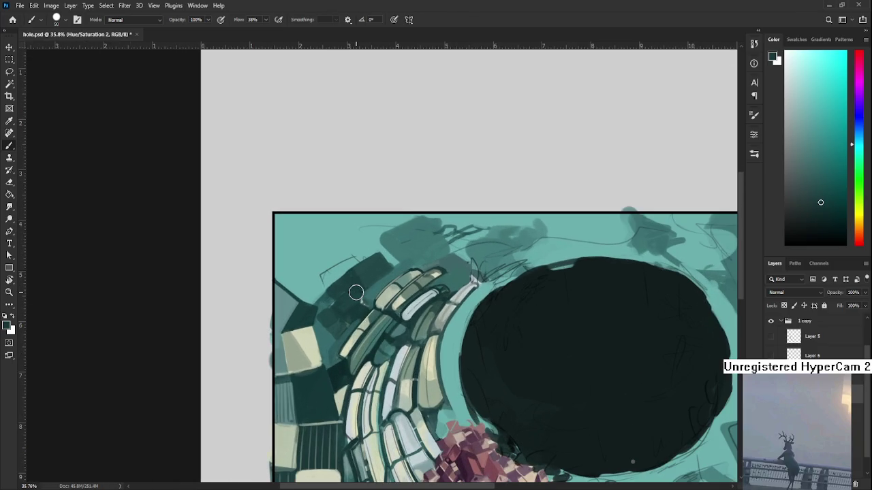
alt+click(408, 360)
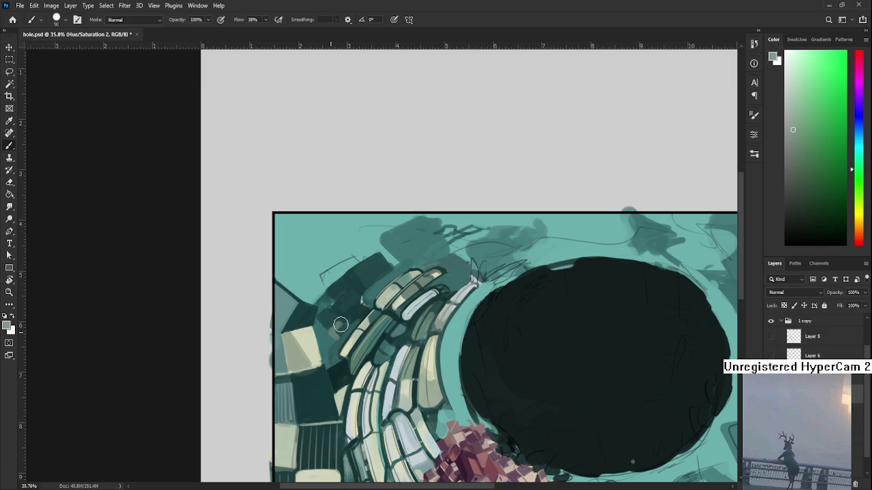
alt+click(345, 329)
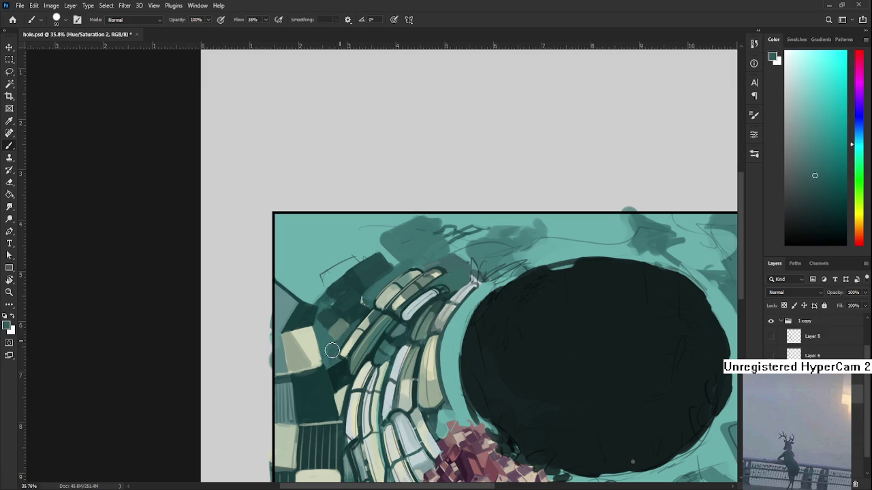
alt+click(345, 323)
drag(338, 325, 360, 289)
- Sample darker teals and dab them onto the top-left bricks, undoing the unwanted dab
alt+click(366, 280)
alt+click(371, 292)
alt+click(361, 306)
alt+click(361, 301)
alt+click(363, 298)
alt+click(364, 301)
alt+click(364, 302)
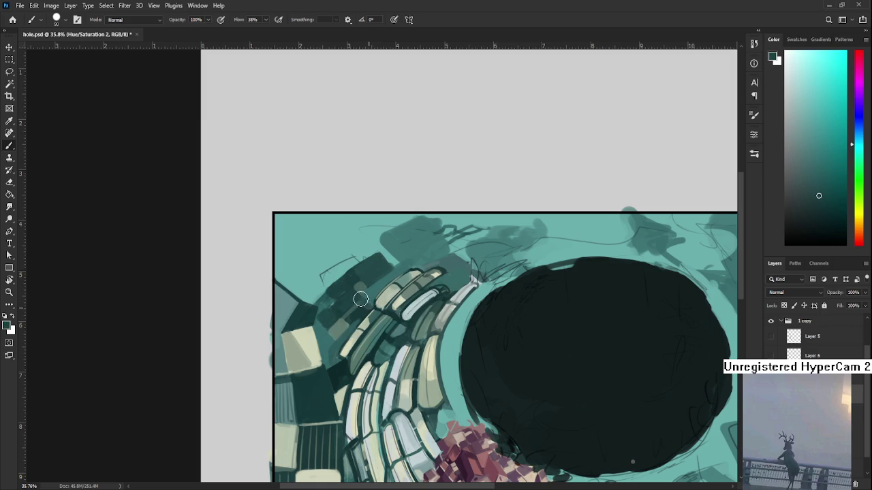
alt+click(372, 301)
drag(398, 269, 340, 327)
alt+click(340, 314)
alt+click(362, 304)
alt+click(352, 295)
key(ctrl+z)
- Paint lighter background teal over the dark block, then softly darken the teal beside the bricks
alt+click(361, 304)
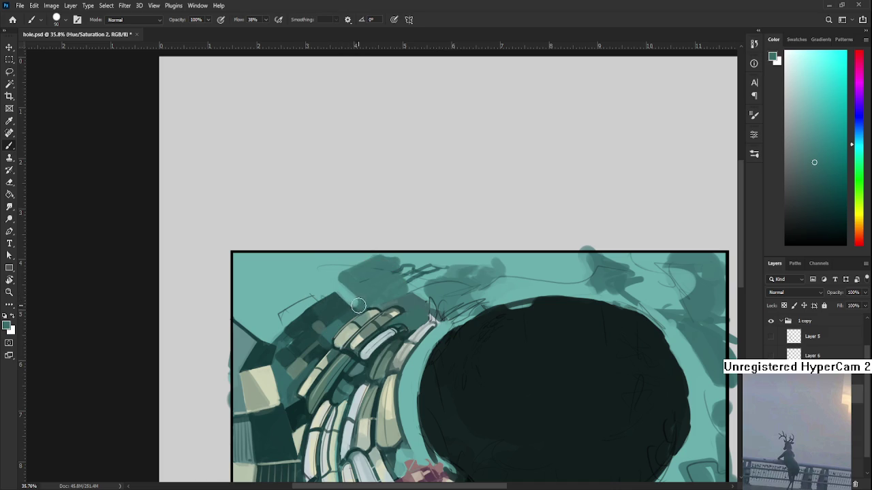
alt+click(332, 277)
mouse_move(339, 278)
mouse_down()
mouse_move(372, 260)
mouse_move(388, 264)
mouse_move(368, 292)
mouse_up()
alt+click(358, 286)
alt+click(359, 293)
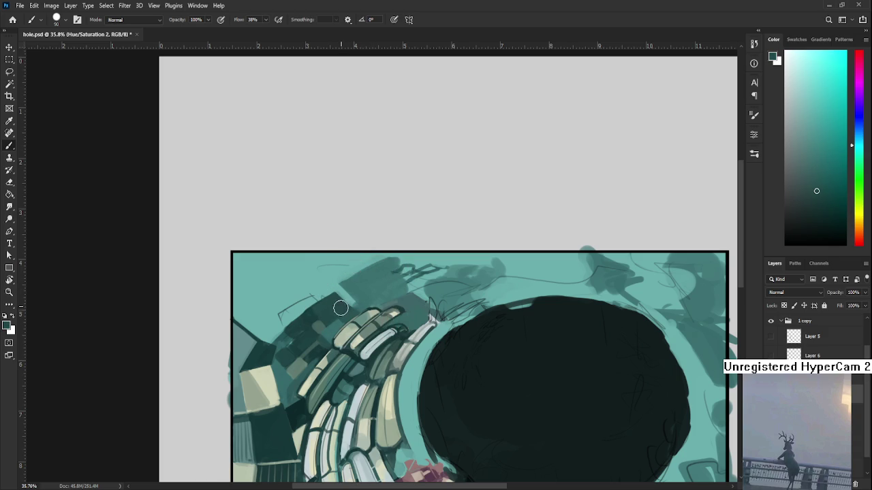
alt+click(360, 294)
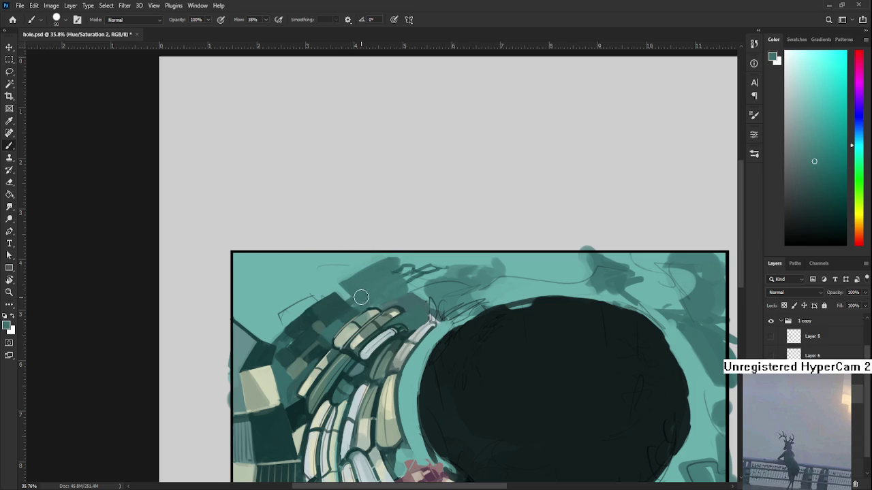
drag(363, 301, 367, 297)
scroll(365, 299, down, 5)
scroll(361, 279, up, 1)
scroll(310, 280, up, 2)
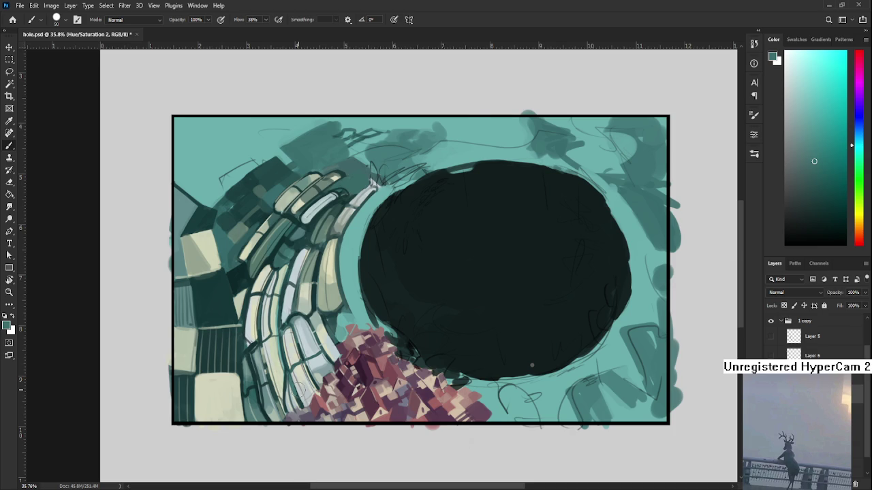
- Zoom toward the brick ring and sample darker teals from the upper-left blocks
drag(299, 388, 225, 408)
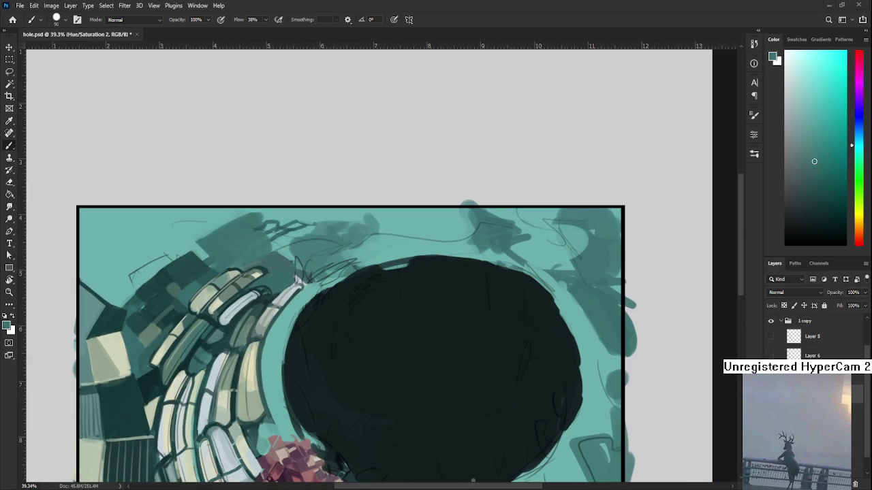
alt+click(231, 267)
alt+click(239, 265)
mouse_move(182, 286)
mouse_down()
mouse_move(214, 275)
mouse_move(234, 281)
mouse_up()
alt+click(235, 281)
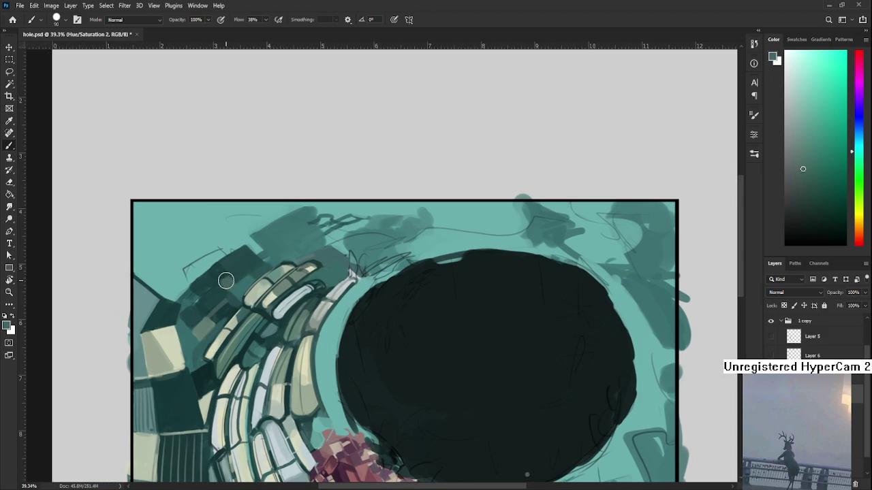
alt+click(235, 276)
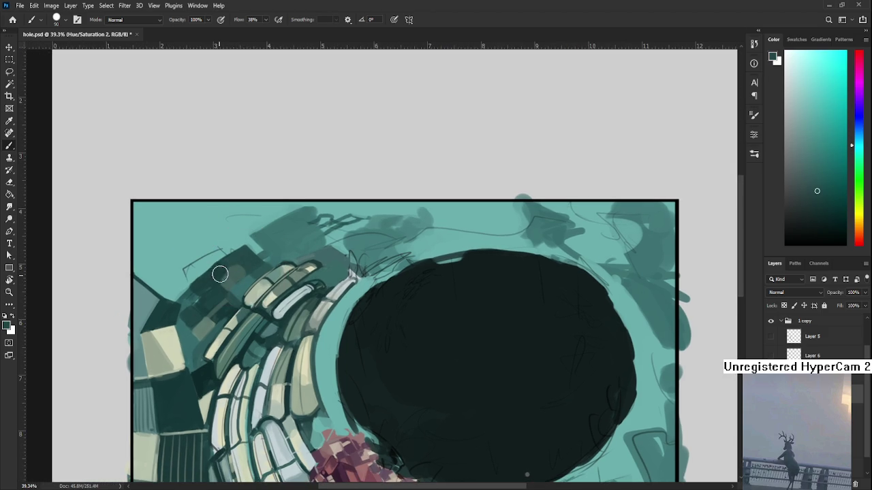
alt+click(214, 282)
alt+click(217, 279)
alt+click(222, 288)
alt+click(217, 284)
alt+click(210, 279)
- Sample a range of lighter and darker teal tones from the upper-left tiles
alt+click(237, 259)
alt+click(240, 261)
alt+click(242, 264)
alt+click(244, 265)
alt+click(244, 264)
alt+click(248, 264)
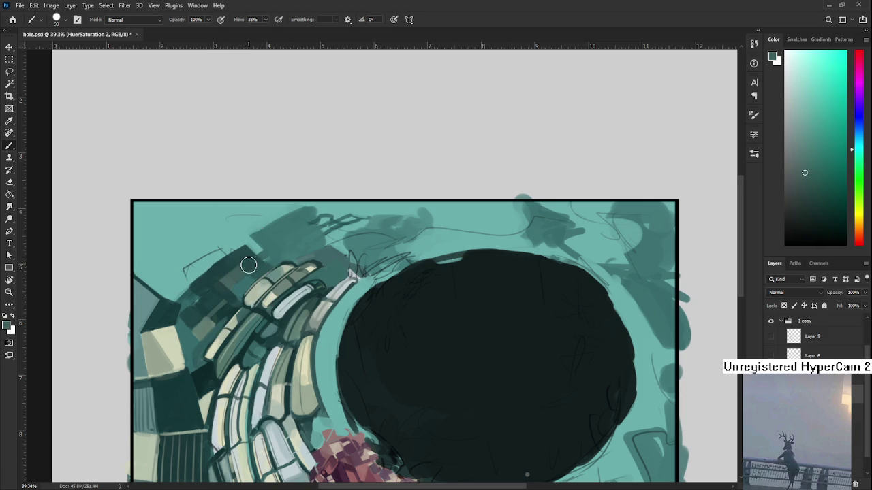
alt+click(253, 266)
drag(273, 286, 288, 267)
scroll(289, 271, down, 5)
scroll(211, 443, up, 3)
drag(333, 310, 319, 356)
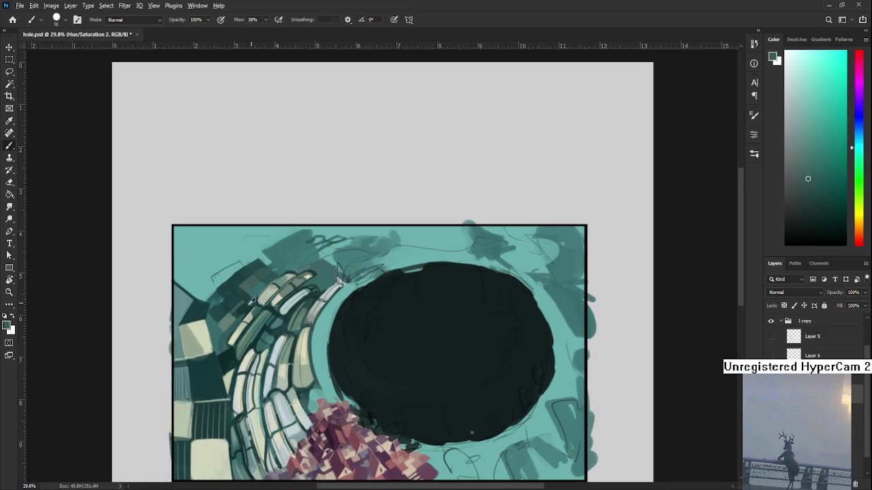
- Settle on a darker teal sampled from the tiled bricks as the foreground colour
alt+click(221, 324)
alt+click(216, 326)
alt+click(219, 326)
alt+click(239, 316)
alt+click(243, 313)
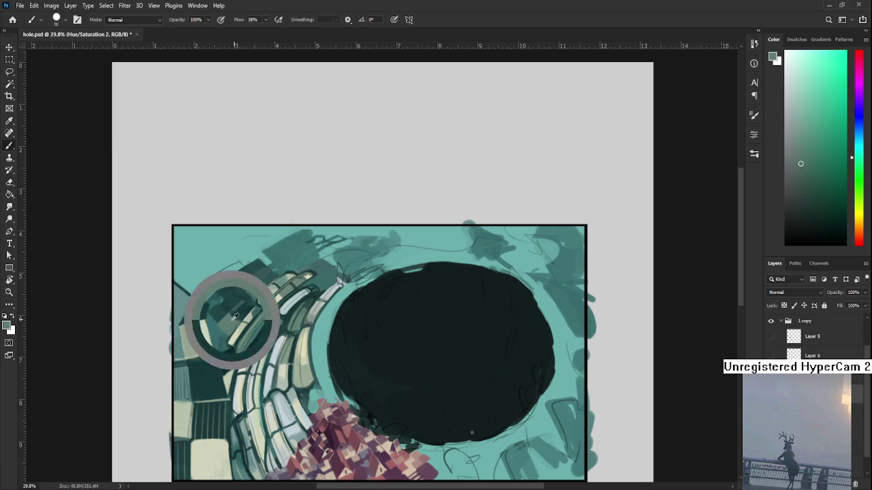
alt+click(240, 318)
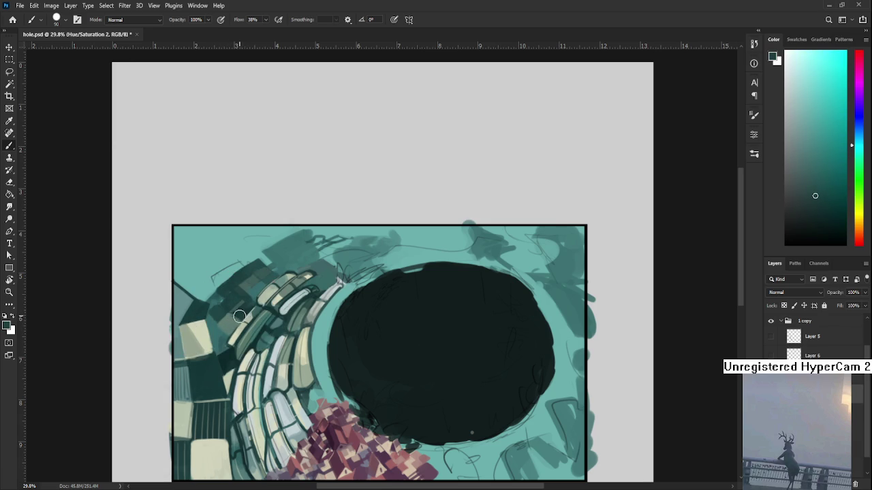
mouse_move(260, 278)
mouse_down()
mouse_move(276, 314)
mouse_move(292, 300)
mouse_up()
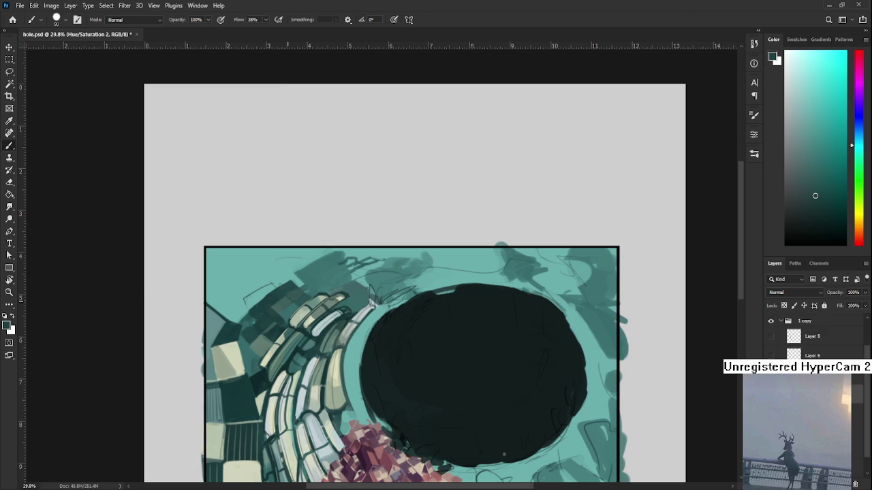
scroll(289, 312, down, 2)
scroll(289, 311, down, 2)
scroll(297, 292, up, 2)
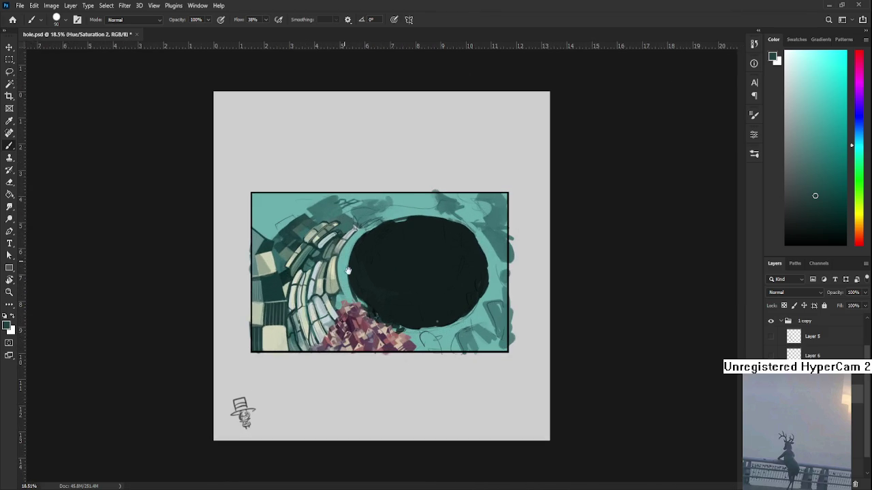
- Paint dark teal strokes along the painting's upper-left edge
scroll(355, 263, up, 1)
scroll(330, 195, up, 1)
drag(331, 195, 322, 287)
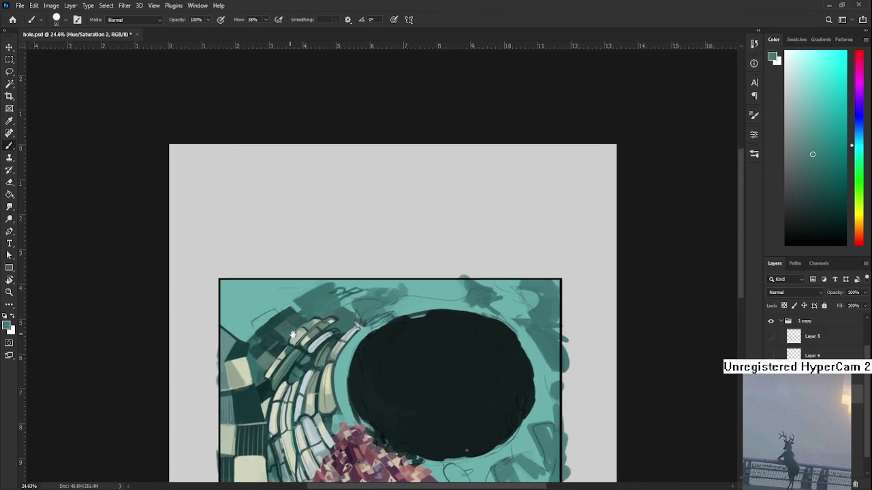
mouse_move(242, 286)
mouse_down()
mouse_move(242, 316)
mouse_move(294, 306)
mouse_move(239, 319)
mouse_move(269, 336)
mouse_move(297, 291)
mouse_move(253, 290)
mouse_move(332, 287)
mouse_up()
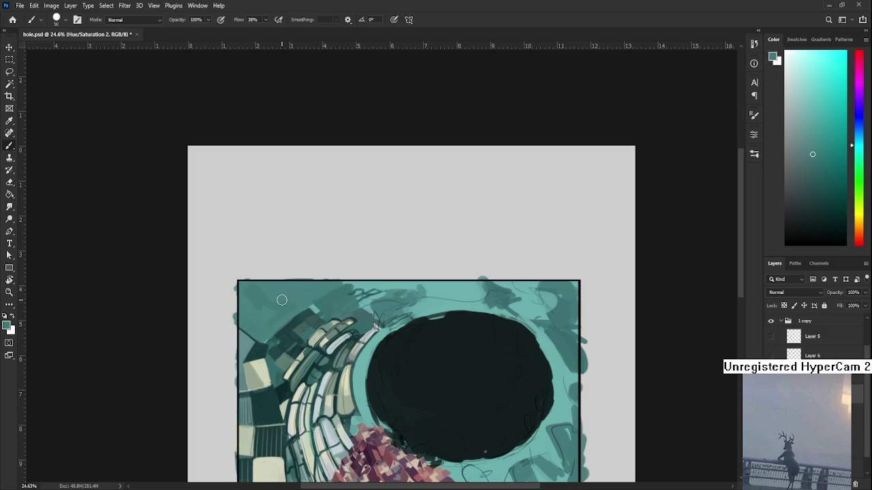
scroll(423, 179, down, 2)
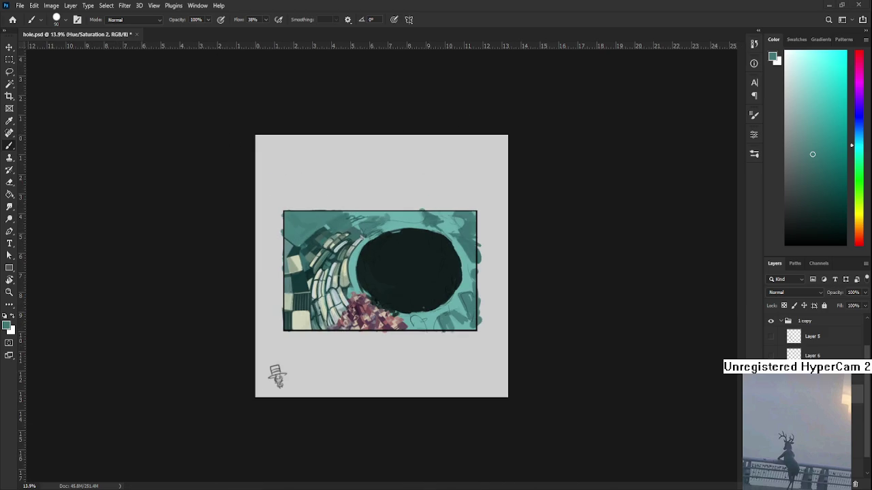
scroll(385, 270, up, 1)
scroll(345, 225, up, 1)
drag(265, 239, 325, 258)
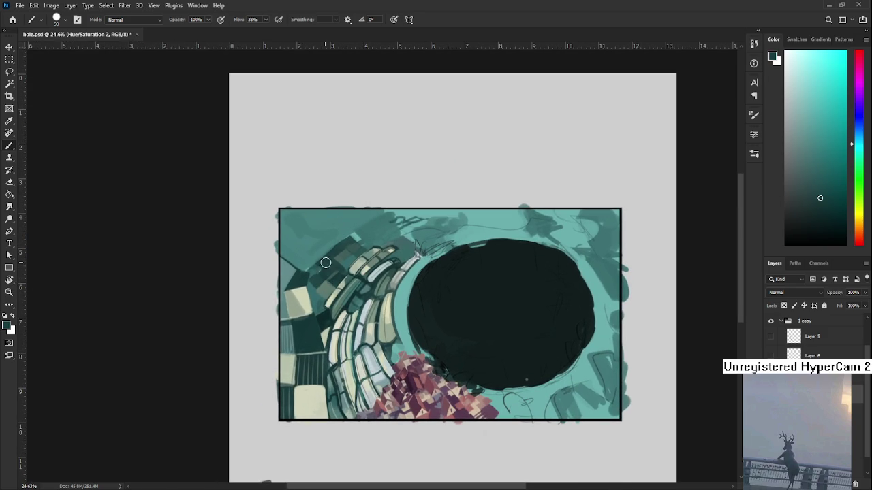
- Paint a small olive patch in the top-left corner after undoing a green test stroke
click(832, 206)
click(855, 166)
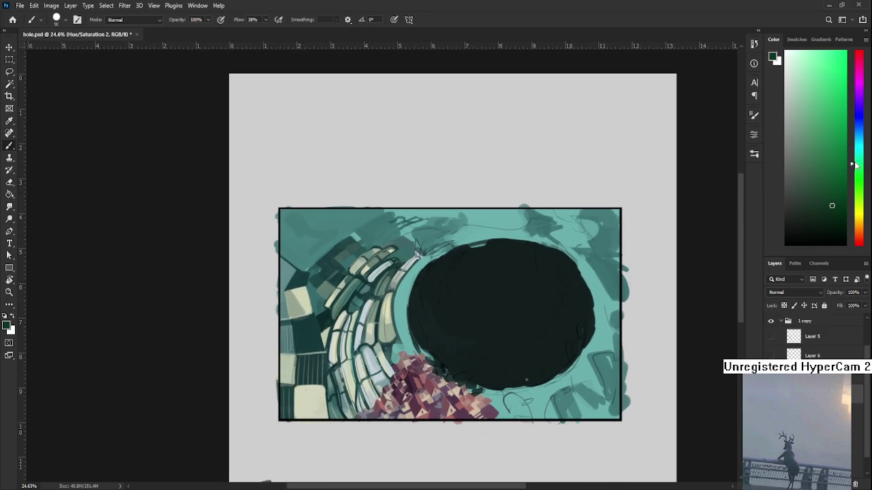
drag(391, 263, 374, 309)
drag(264, 295, 292, 265)
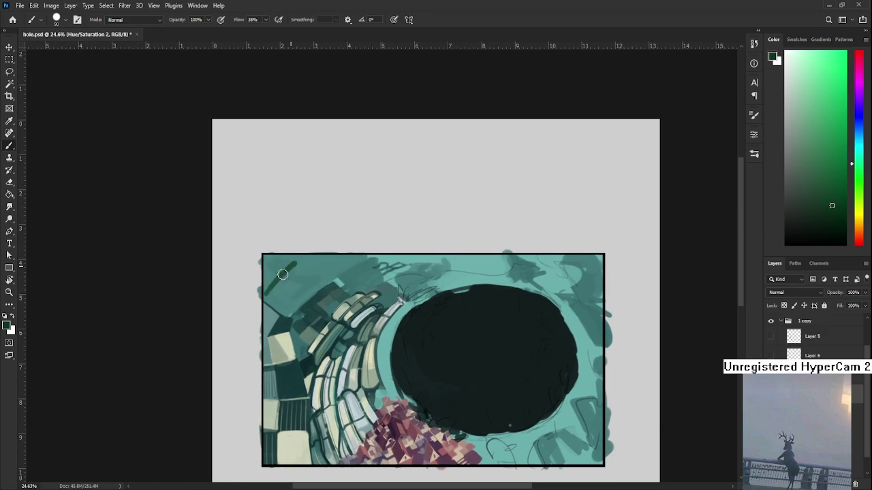
key(ctrl+z)
drag(858, 189, 858, 211)
mouse_move(279, 274)
mouse_down()
mouse_move(271, 283)
mouse_move(291, 256)
mouse_move(276, 287)
mouse_up()
alt+click(288, 266)
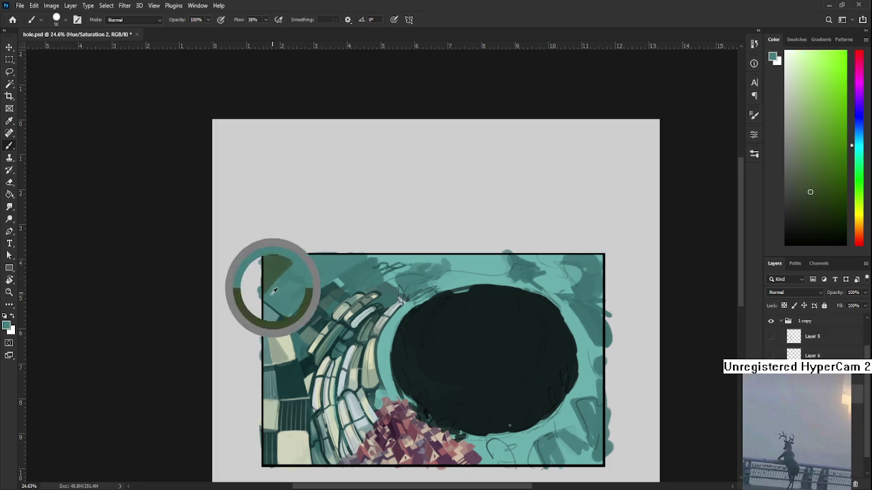
alt+click(294, 259)
- Pick a deeper dark teal in the Color panel in place of the olive
alt+click(298, 265)
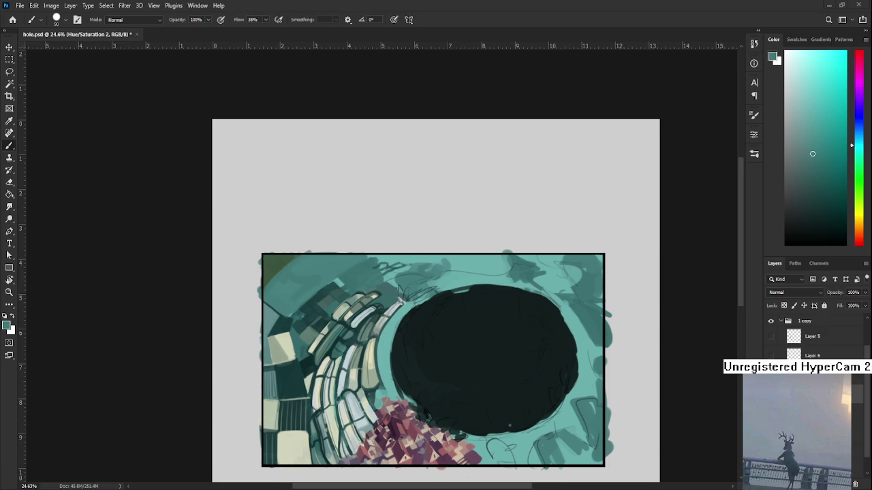
scroll(310, 295, up, 1)
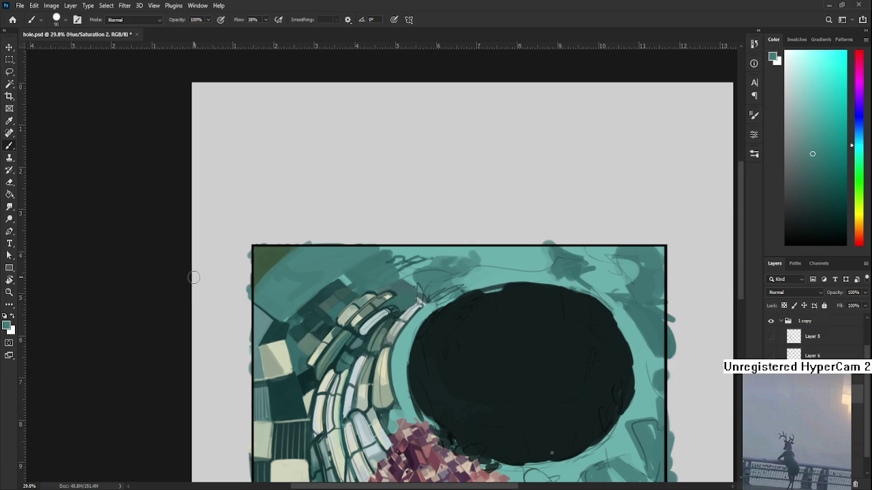
alt+click(280, 307)
- Paint dark teal strokes and small dabs left of and above the pale tiles
drag(280, 308, 276, 316)
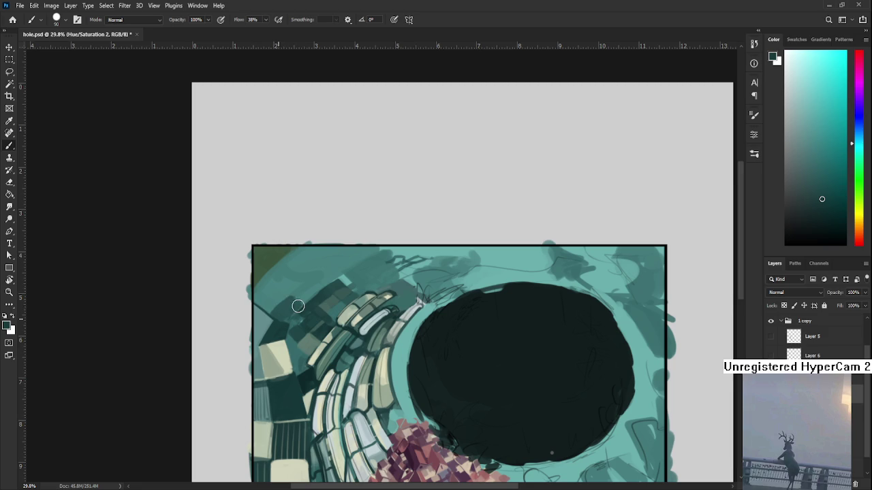
alt+click(296, 305)
drag(295, 306, 292, 302)
alt+click(302, 291)
alt+click(306, 308)
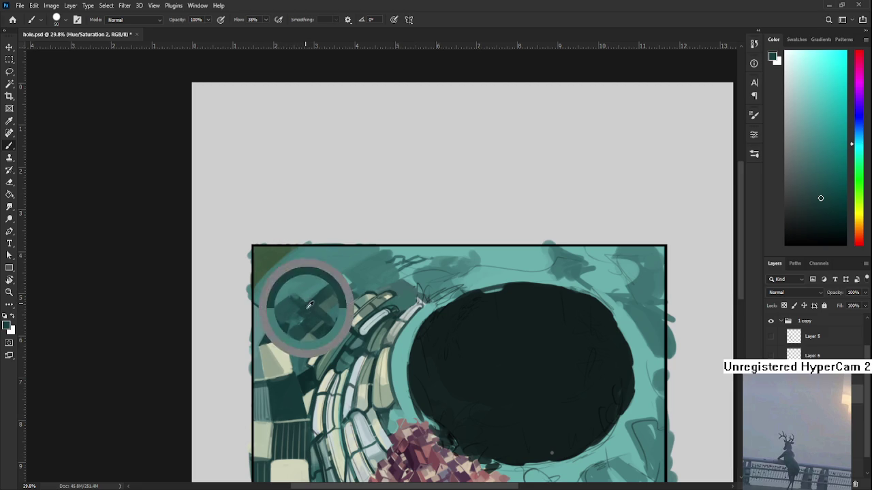
alt+click(302, 288)
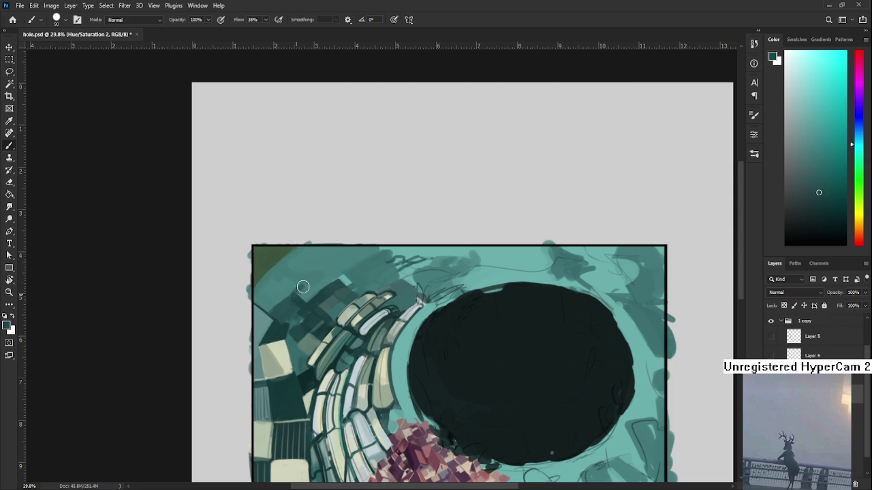
drag(307, 286, 303, 306)
- Sample more teals above the tiles and pan the view with the Hand tool
alt+click(316, 276)
alt+click(301, 295)
alt+click(305, 276)
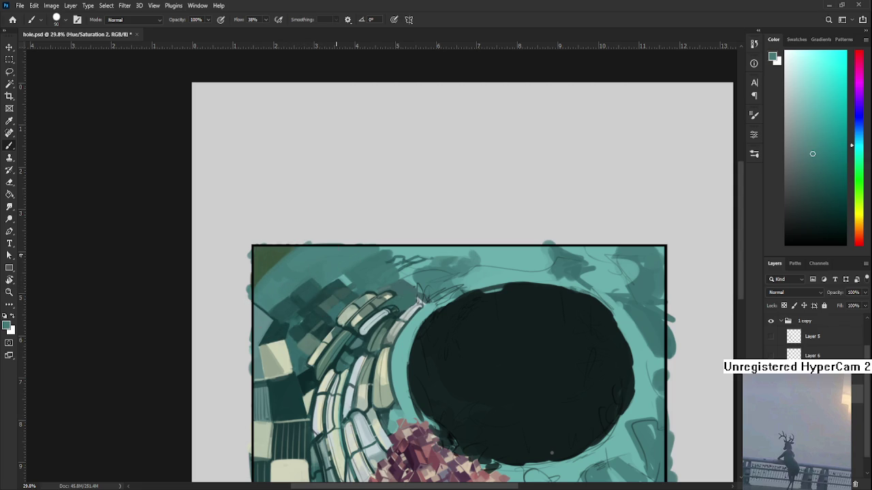
key(h)
drag(353, 280, 347, 269)
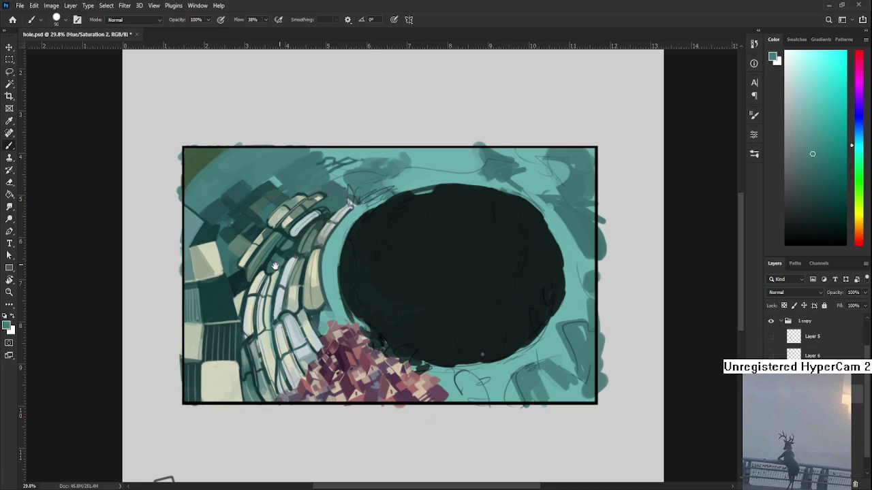
drag(274, 191, 263, 280)
alt+click(243, 272)
- Sample a final teal, then open Automaton.psd from the Home screen's recent files
alt+click(252, 269)
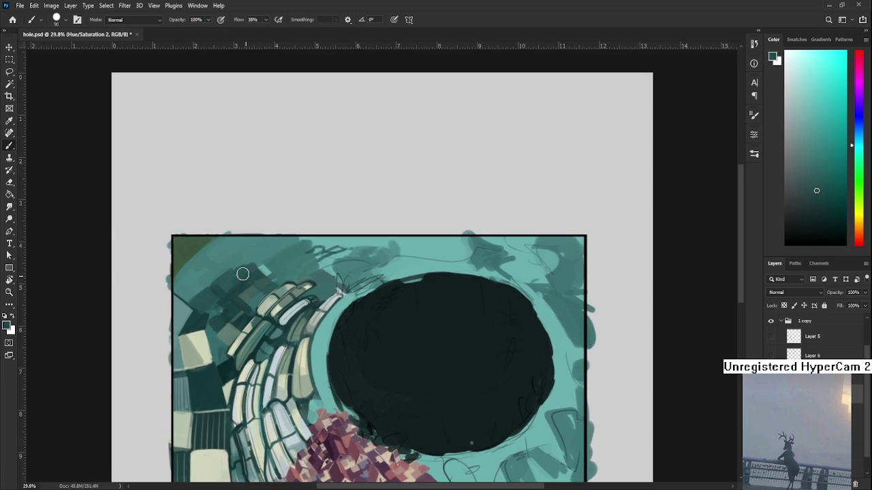
alt+click(260, 267)
alt+click(263, 267)
click(13, 19)
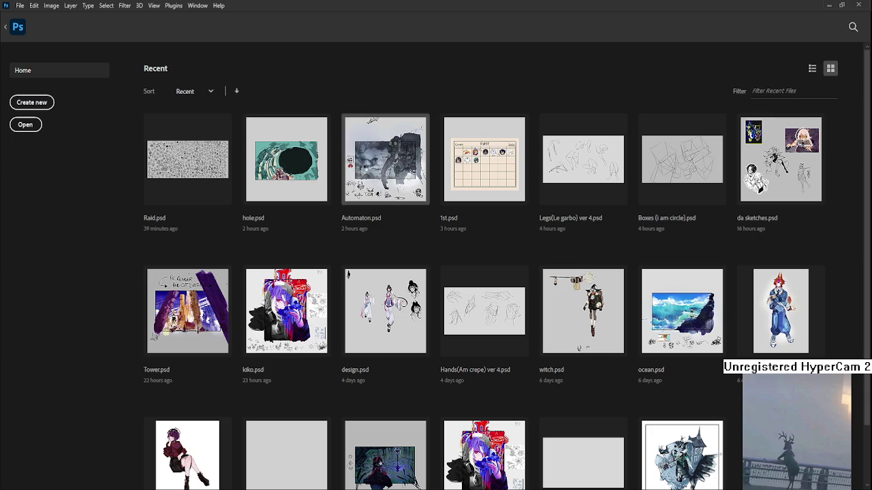
click(386, 159)
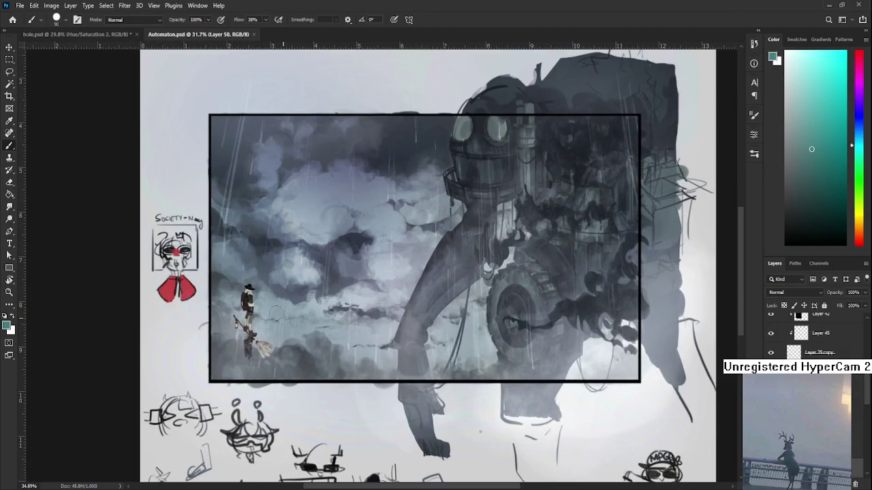
scroll(275, 313, up, 3)
scroll(232, 279, up, 2)
scroll(208, 261, up, 1)
scroll(208, 261, down, 3)
scroll(272, 306, down, 1)
scroll(257, 411, up, 2)
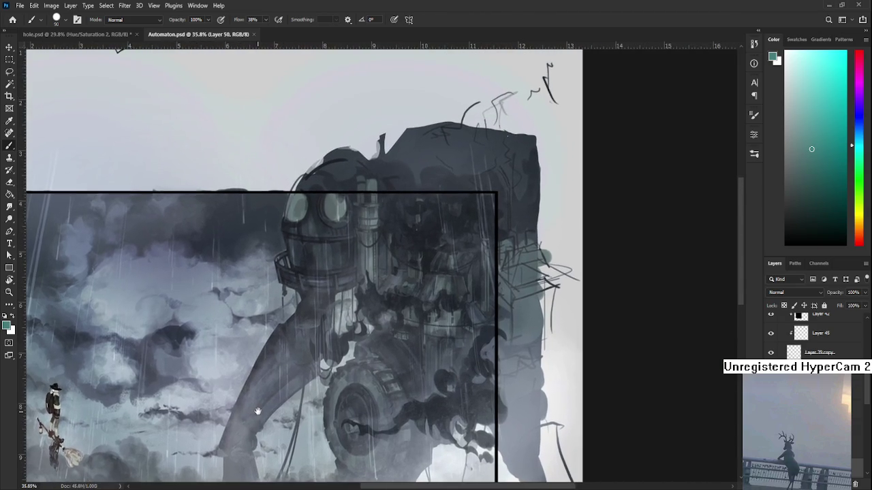
scroll(272, 398, down, 2)
scroll(275, 394, down, 1)
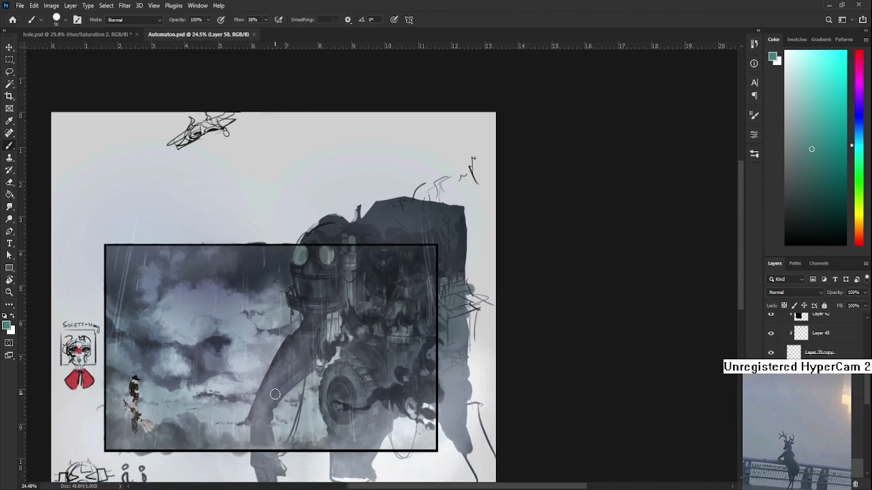
scroll(275, 394, down, 2)
scroll(275, 395, down, 1)
scroll(275, 394, down, 1)
scroll(275, 394, up, 1)
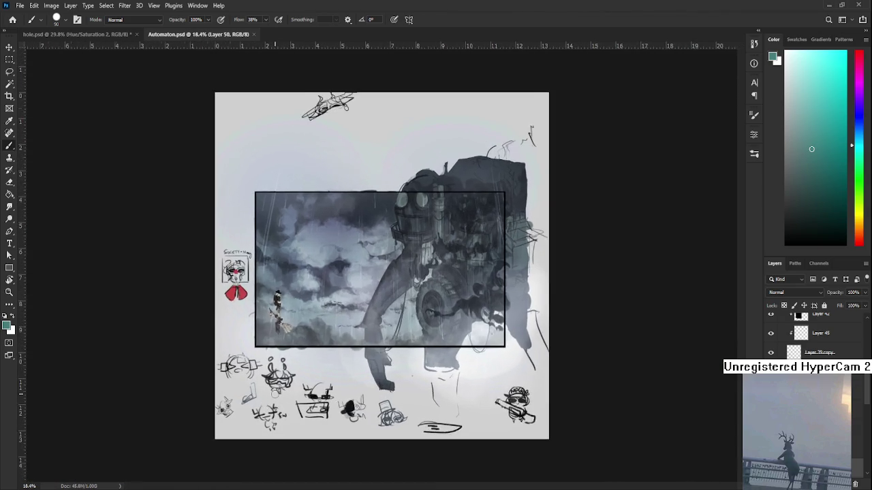
scroll(275, 394, up, 1)
scroll(275, 402, up, 1)
scroll(279, 409, up, 1)
mouse_move(392, 360)
mouse_down()
mouse_move(359, 395)
mouse_move(322, 387)
mouse_up()
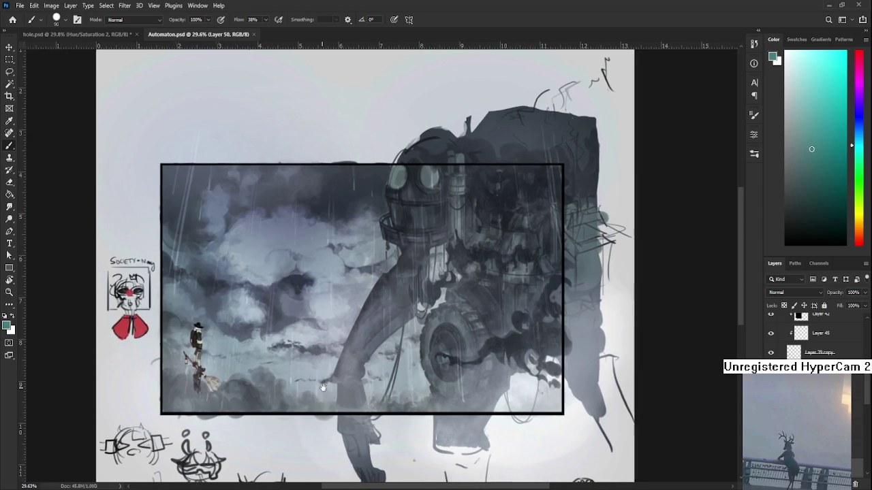
drag(321, 343, 306, 367)
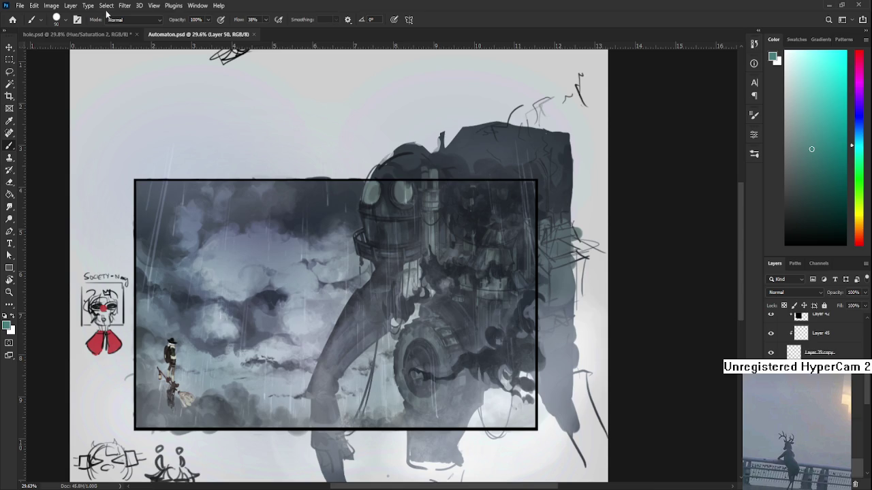
click(102, 35)
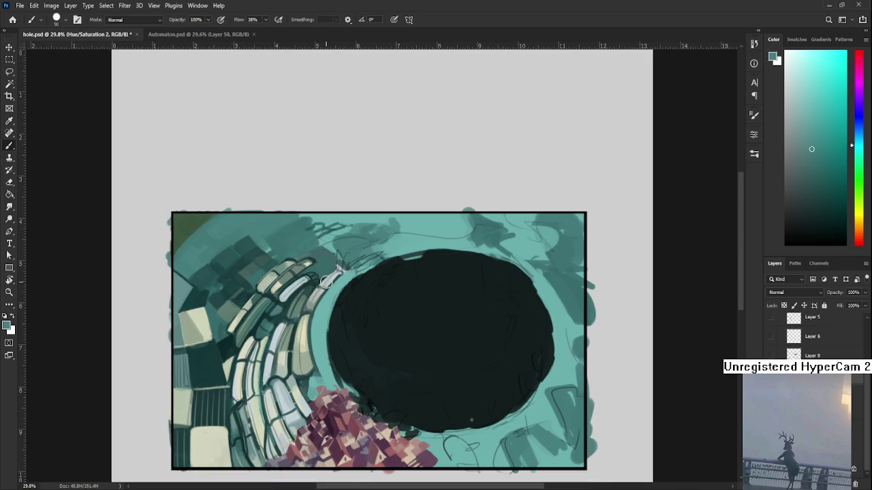
- Pan and zoom around hole.psd to inspect the bricks and the sketch lines
drag(403, 397, 396, 357)
scroll(396, 357, down, 1)
drag(364, 317, 380, 317)
scroll(380, 317, down, 1)
scroll(379, 329, down, 1)
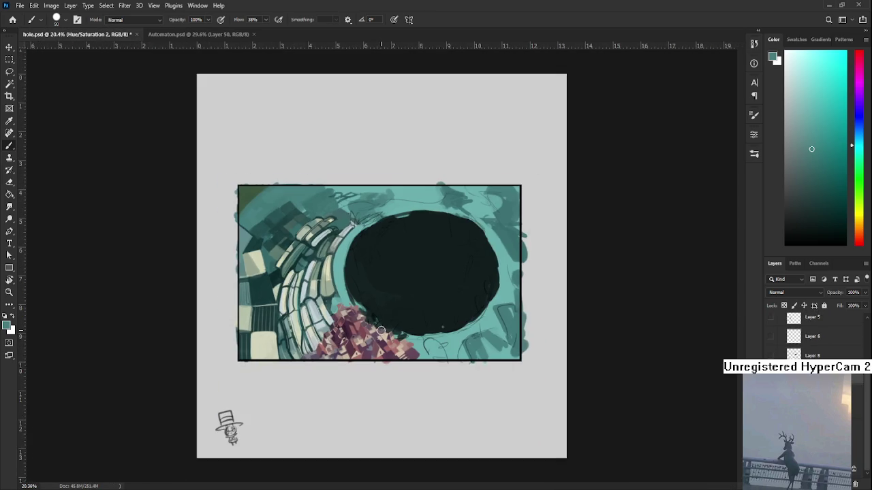
scroll(378, 324, up, 1)
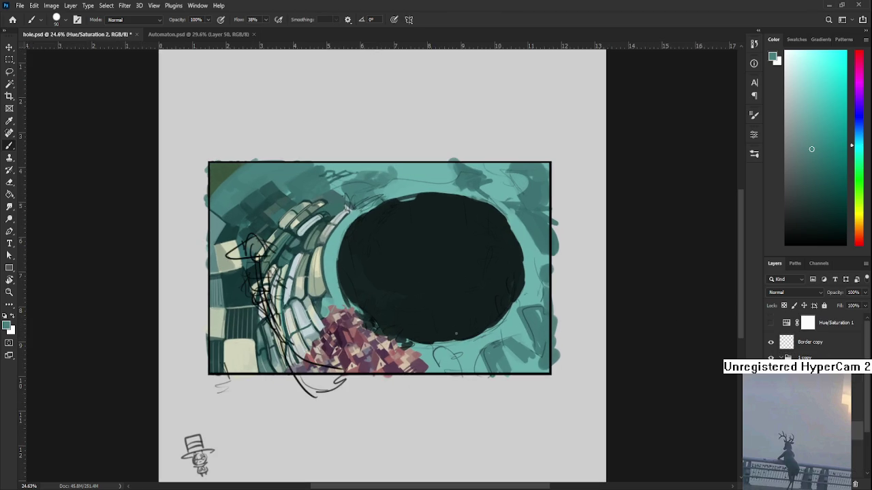
- Switch to the Automaton.psd rainy robot painting
drag(334, 324, 358, 368)
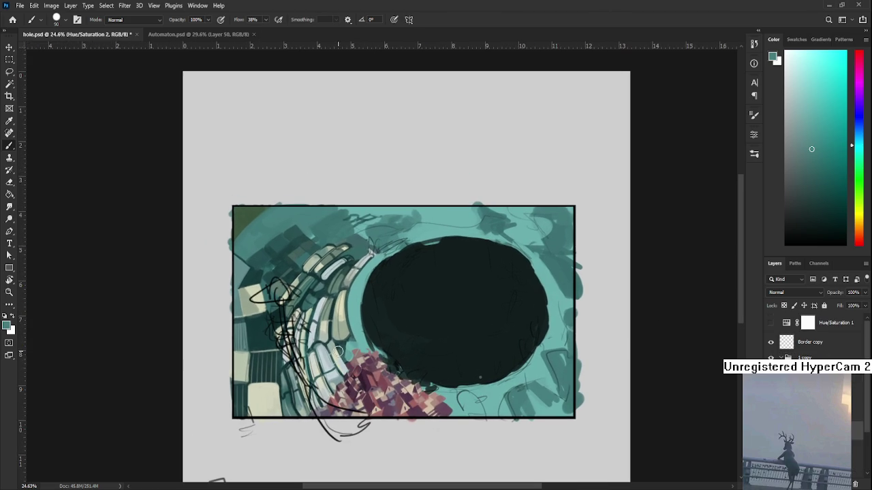
scroll(321, 345, up, 1)
scroll(318, 347, down, 2)
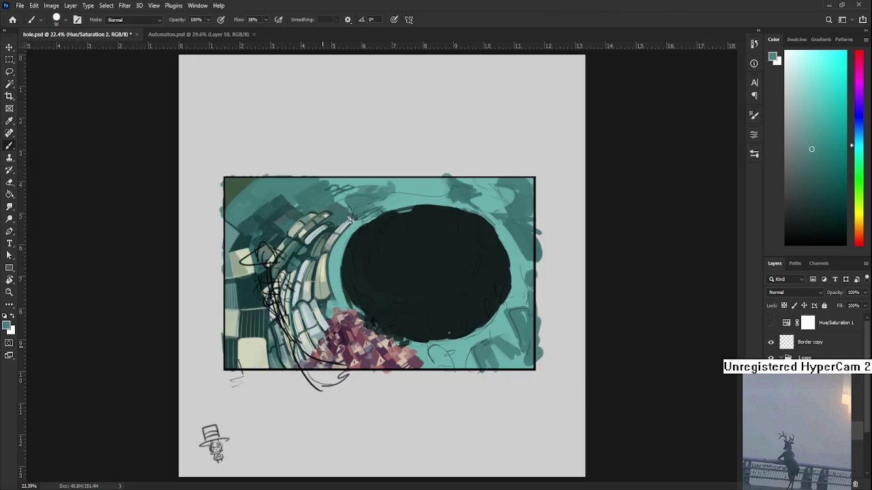
scroll(299, 321, up, 1)
scroll(293, 299, up, 1)
drag(287, 292, 294, 294)
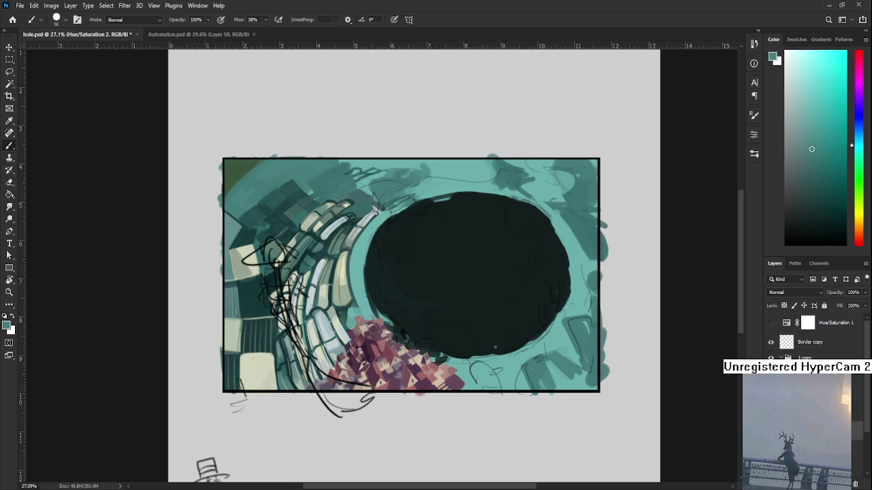
click(177, 34)
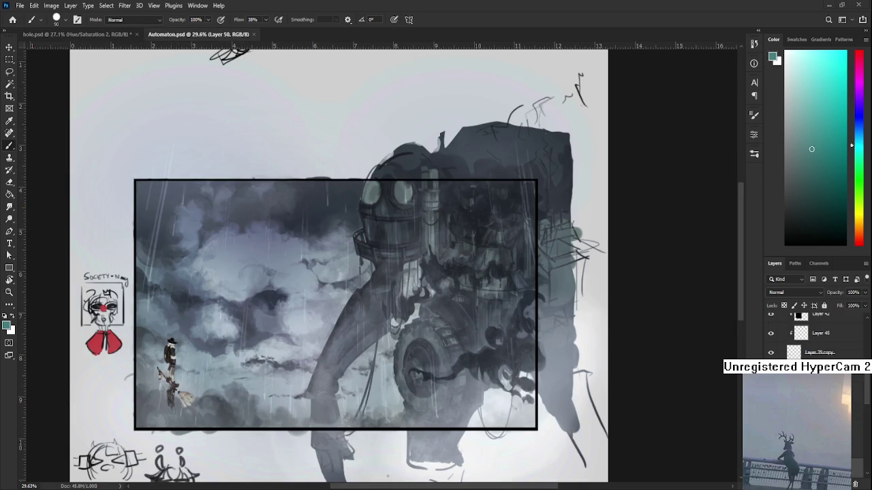
- Dab dark paint onto the upper body of the tiny figure at lower left of Automaton.psd
scroll(259, 362, down, 1)
scroll(260, 365, up, 1)
scroll(260, 366, down, 2)
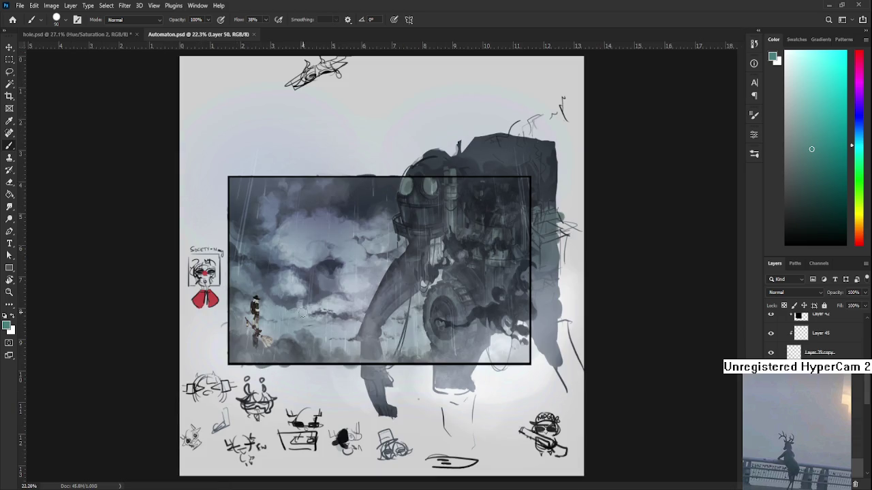
scroll(258, 316, up, 1)
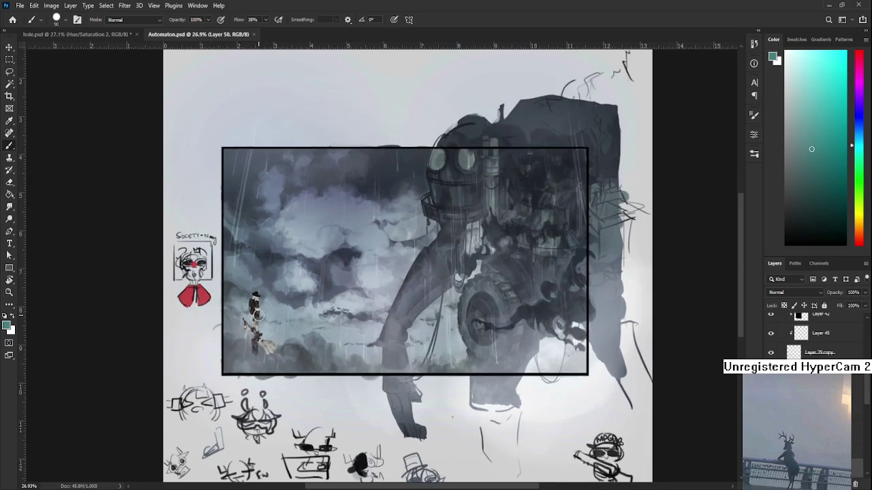
click(257, 297)
scroll(361, 314, down, 1)
scroll(351, 334, down, 1)
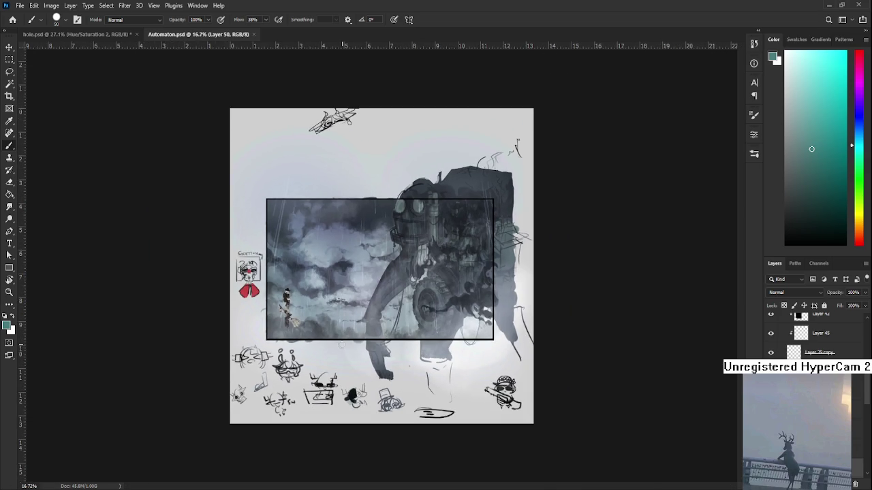
scroll(342, 345, up, 1)
scroll(340, 345, up, 1)
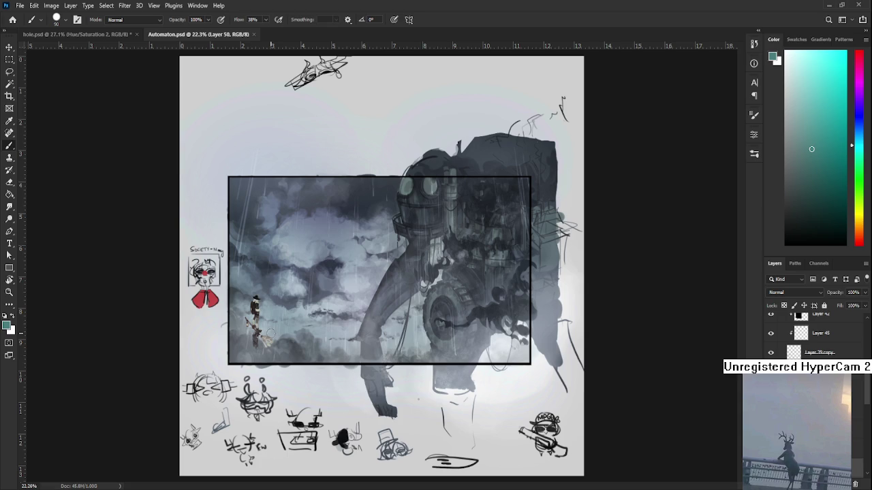
scroll(280, 301, up, 1)
scroll(281, 302, up, 1)
scroll(282, 302, down, 1)
scroll(281, 303, down, 1)
scroll(282, 304, down, 1)
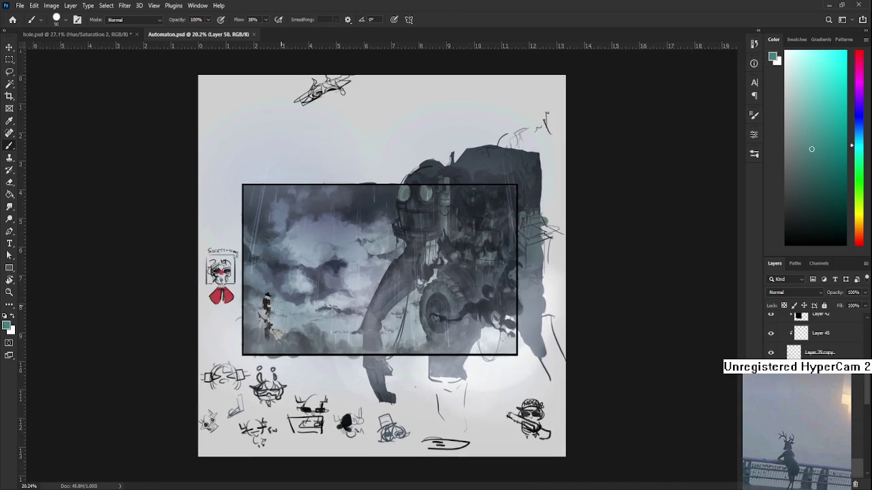
scroll(281, 307, up, 1)
scroll(281, 309, up, 1)
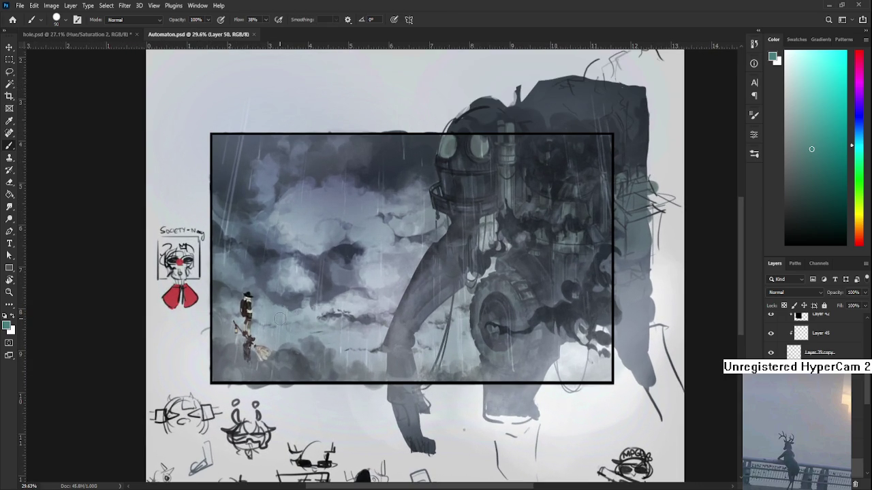
scroll(280, 319, down, 1)
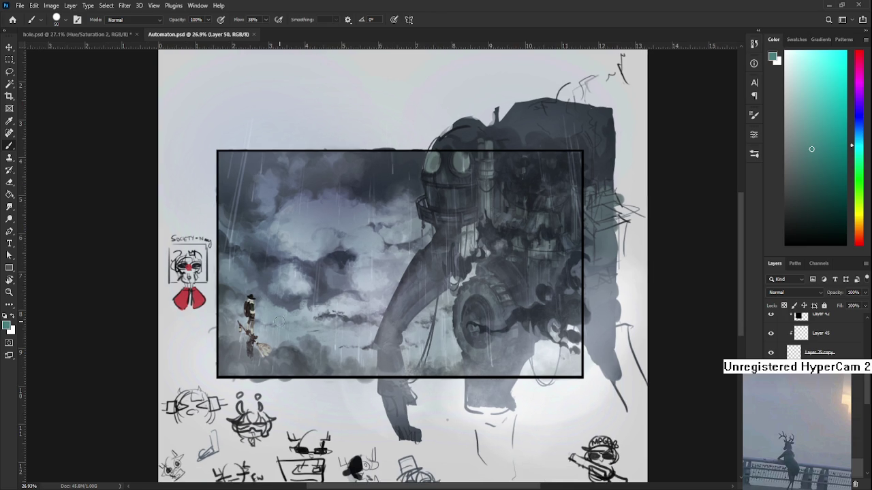
scroll(280, 324, down, 2)
scroll(280, 325, up, 1)
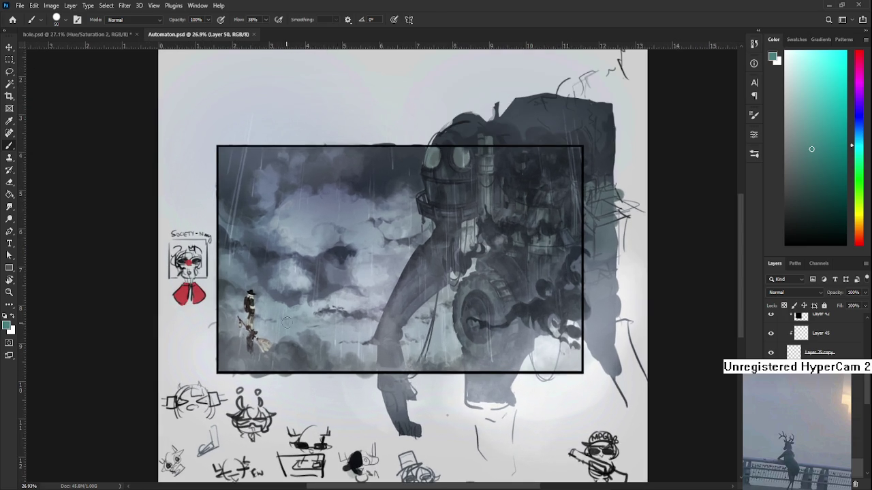
scroll(368, 258, up, 1)
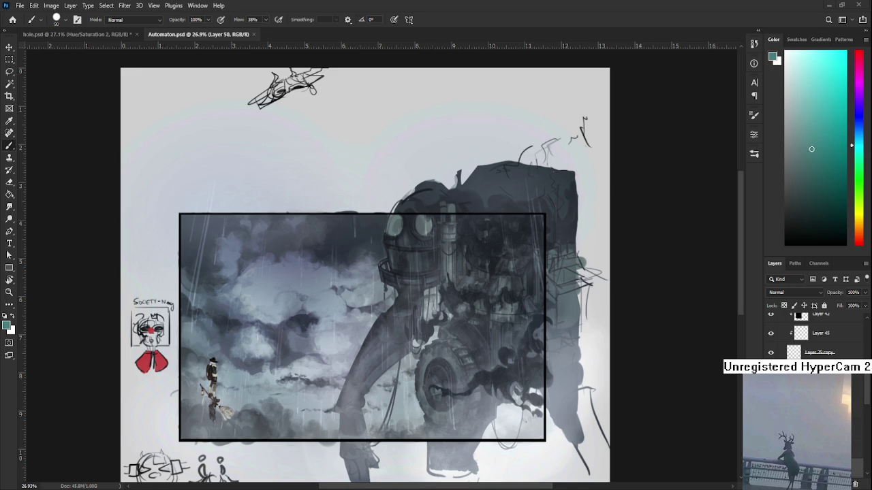
scroll(390, 240, down, 2)
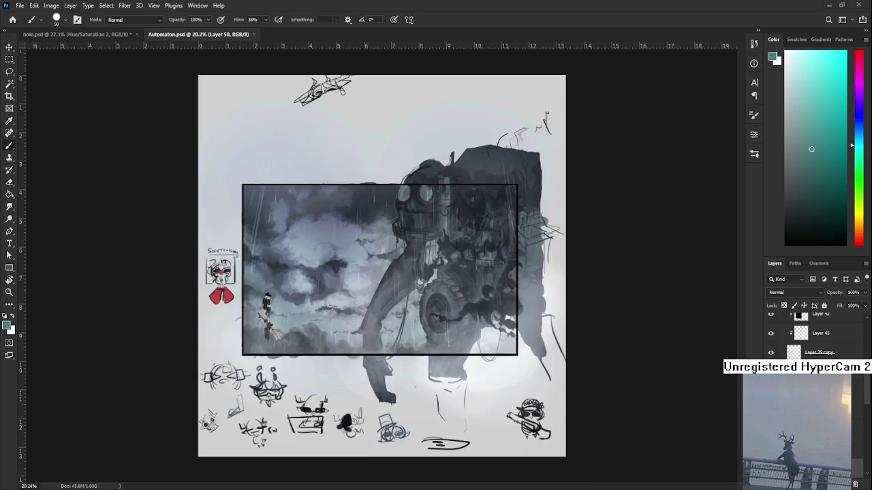
scroll(390, 240, down, 3)
scroll(390, 240, down, 2)
scroll(389, 240, down, 1)
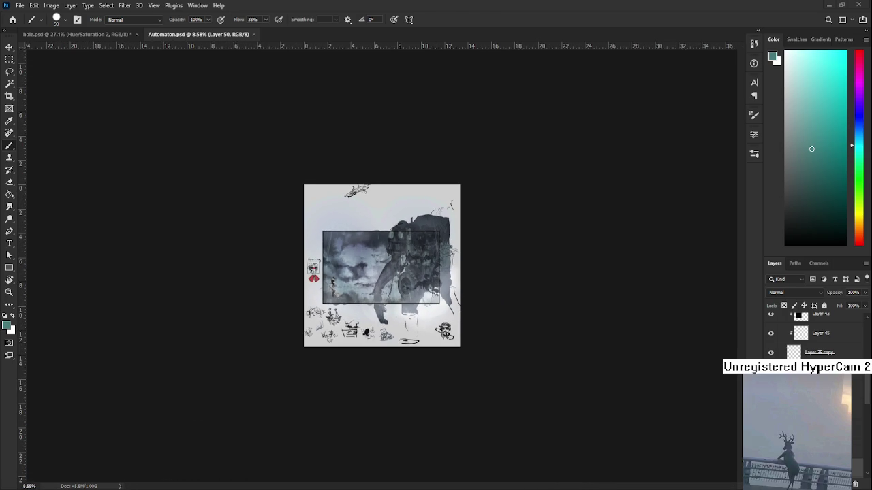
scroll(377, 271, up, 1)
scroll(376, 271, up, 2)
scroll(376, 271, up, 1)
scroll(376, 271, up, 2)
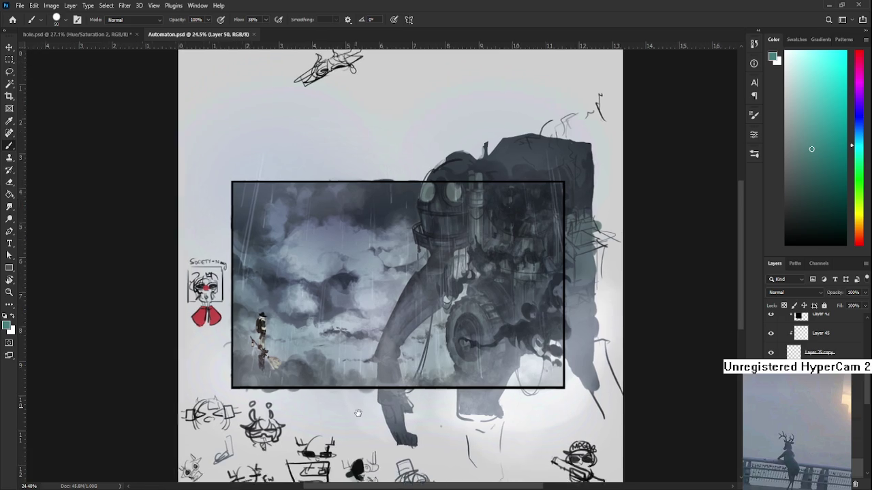
scroll(357, 385, up, 2)
scroll(357, 386, down, 2)
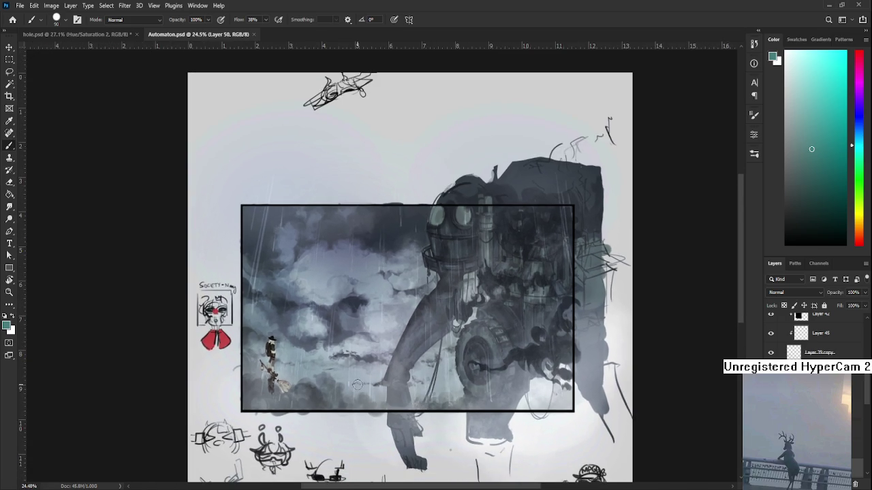
scroll(357, 385, up, 1)
scroll(357, 385, down, 2)
scroll(357, 385, up, 1)
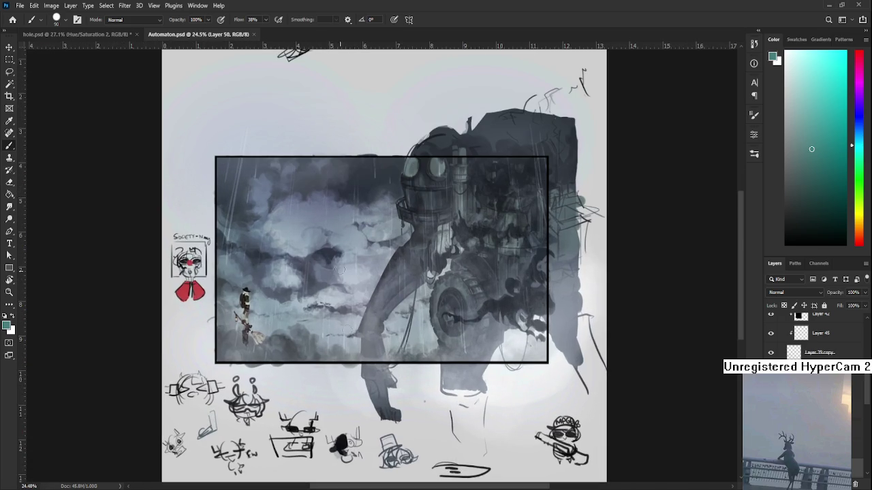
- Close Automaton.psd and hide the black sketch lines over hole.psd with Ctrl+comma
click(253, 34)
scroll(328, 307, up, 1)
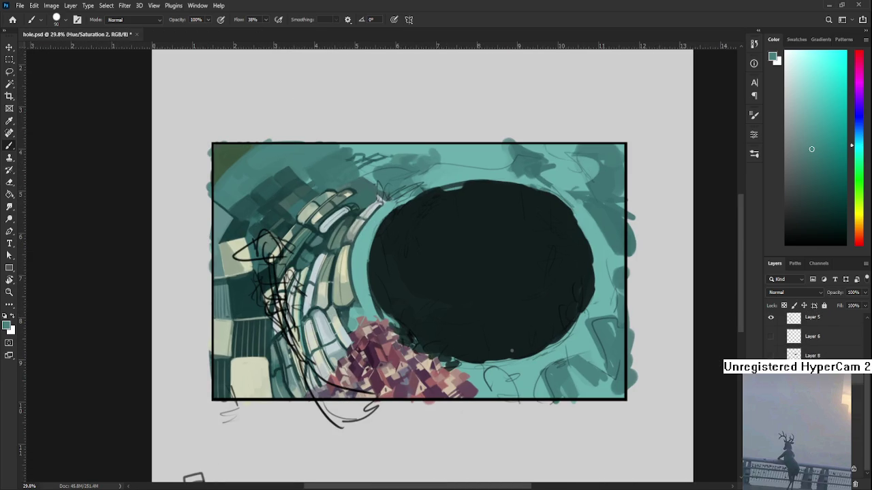
key(ctrl+comma)
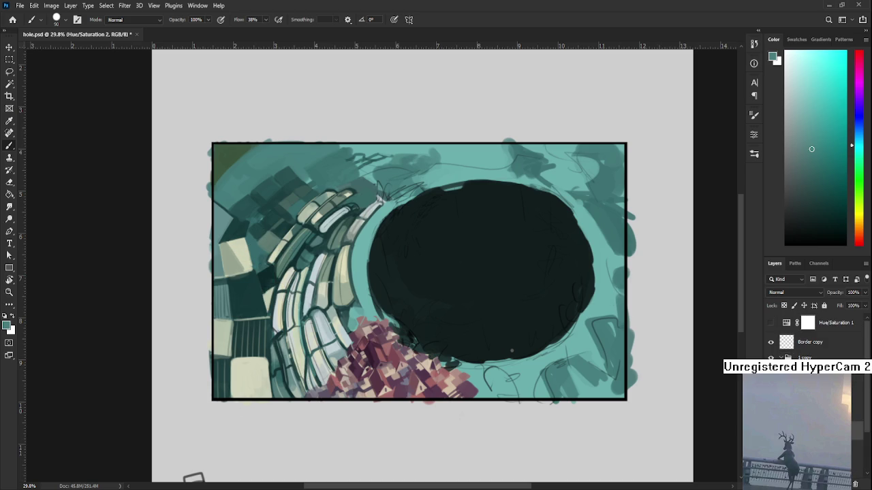
- Zoom in and sample a darker colour from the bricks
scroll(300, 303, up, 1)
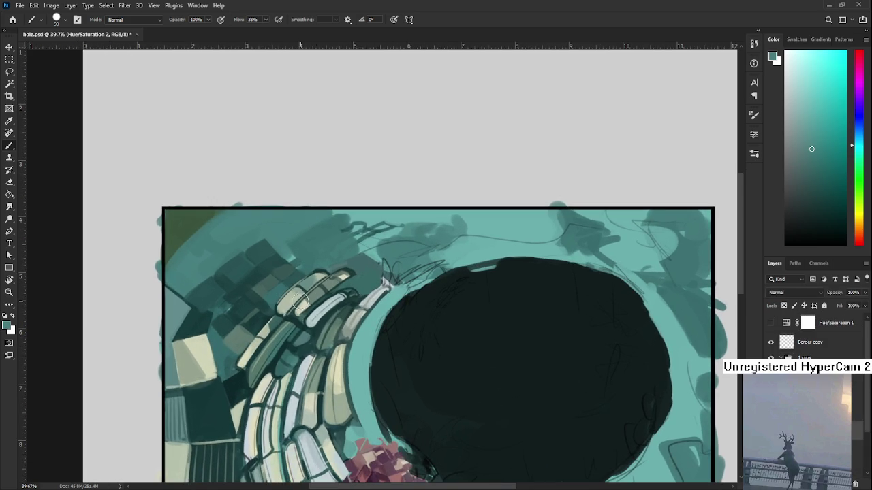
drag(290, 291, 288, 314)
alt+click(286, 315)
scroll(343, 317, down, 2)
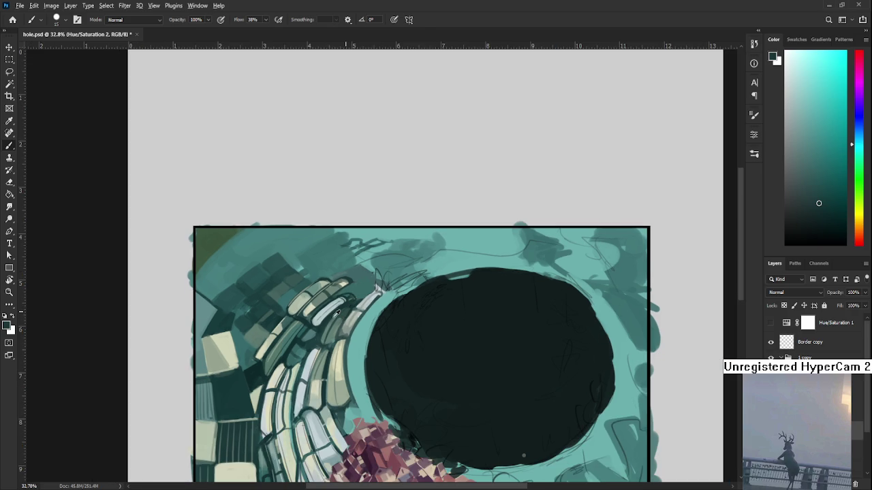
- Alt-click repeatedly across the arch bricks until the foreground colour is a darker teal
alt+click(318, 325)
alt+click(332, 305)
alt+click(344, 301)
alt+click(344, 300)
alt+click(339, 304)
alt+click(332, 313)
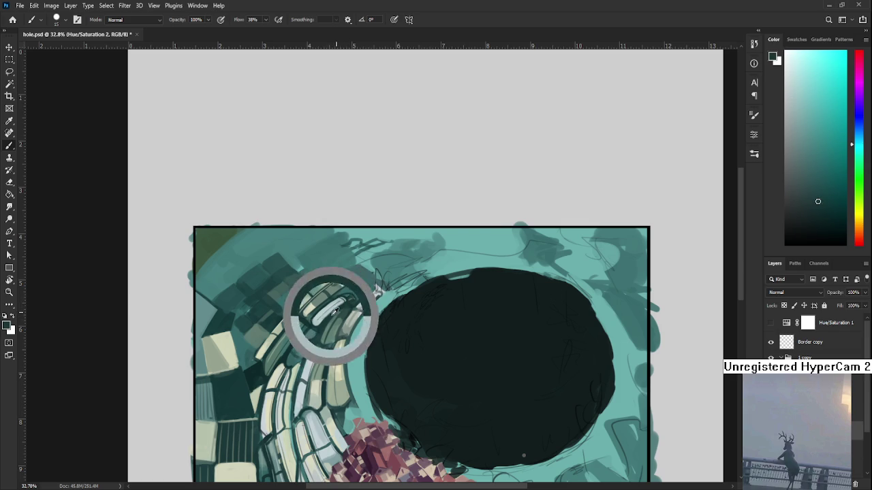
alt+click(328, 309)
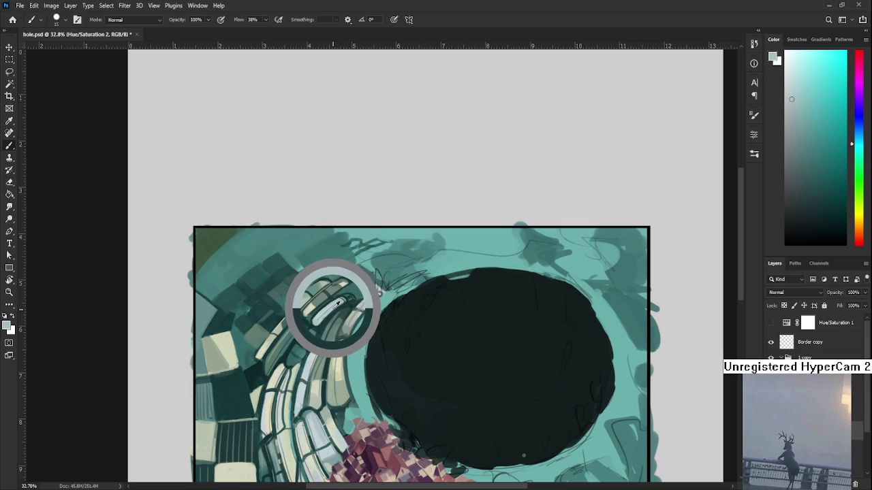
drag(327, 308, 321, 325)
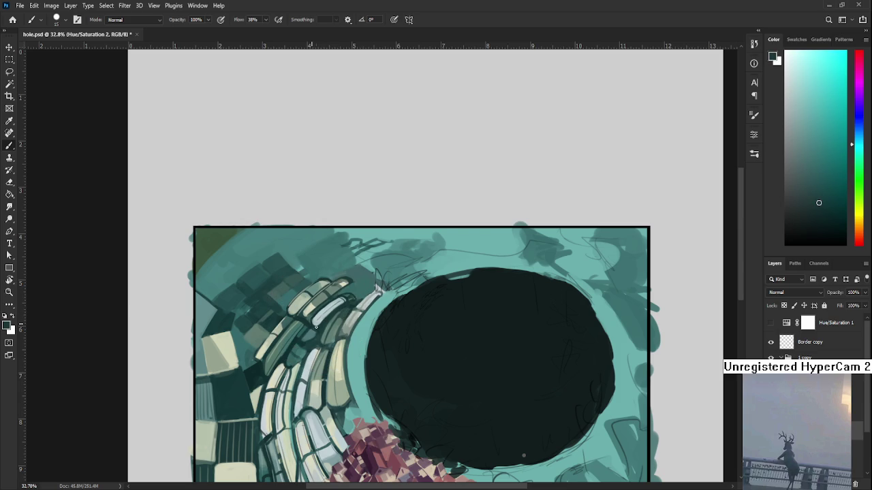
alt+click(313, 310)
alt+click(319, 312)
alt+click(320, 310)
alt+click(317, 306)
alt+click(354, 299)
alt+click(353, 299)
alt+click(347, 298)
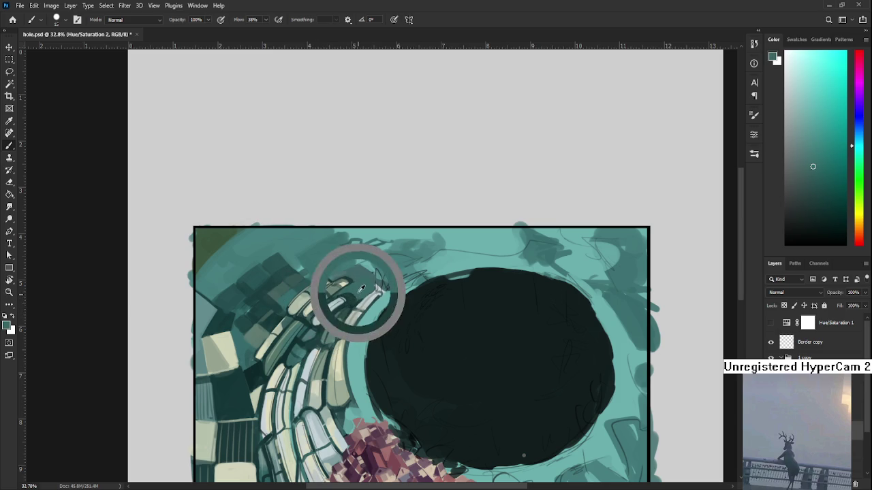
alt+click(348, 293)
alt+click(347, 291)
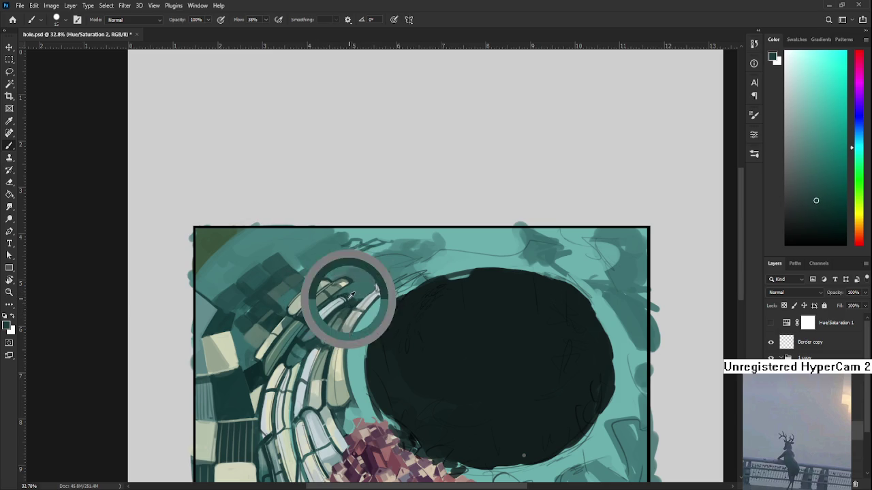
alt+click(355, 293)
alt+click(355, 298)
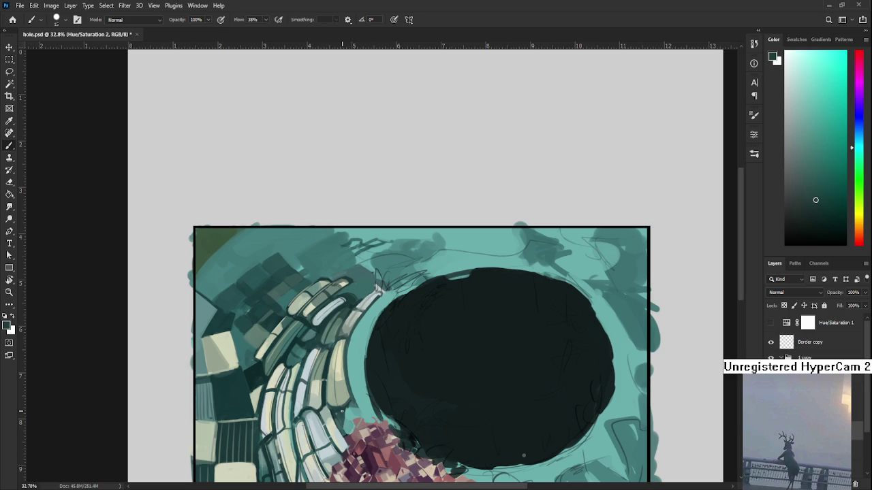
- Sample a lighter teal from the bricks, then paste the copied screenshot as a new layer
alt+click(349, 296)
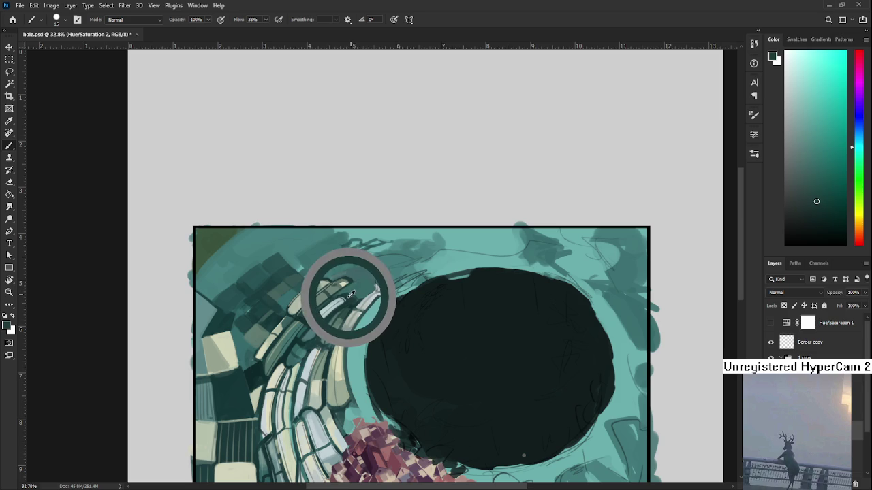
alt+click(351, 296)
alt+click(356, 297)
alt+click(347, 297)
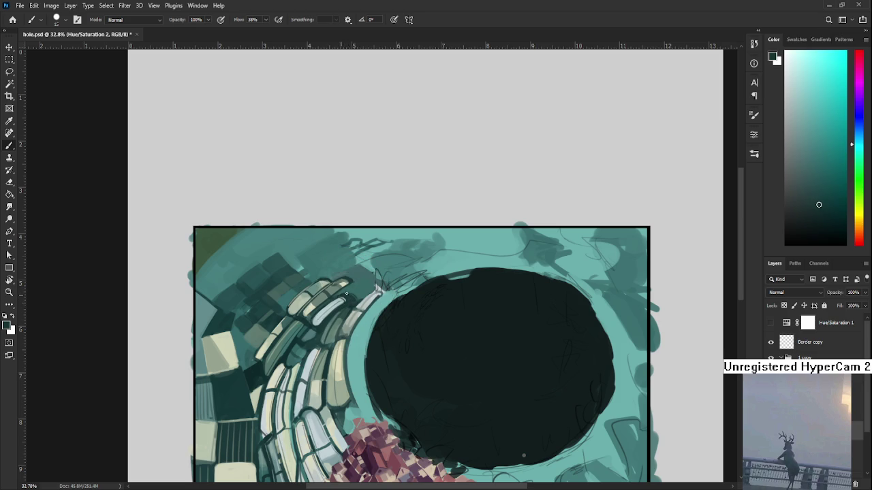
alt+click(360, 296)
drag(524, 456, 527, 485)
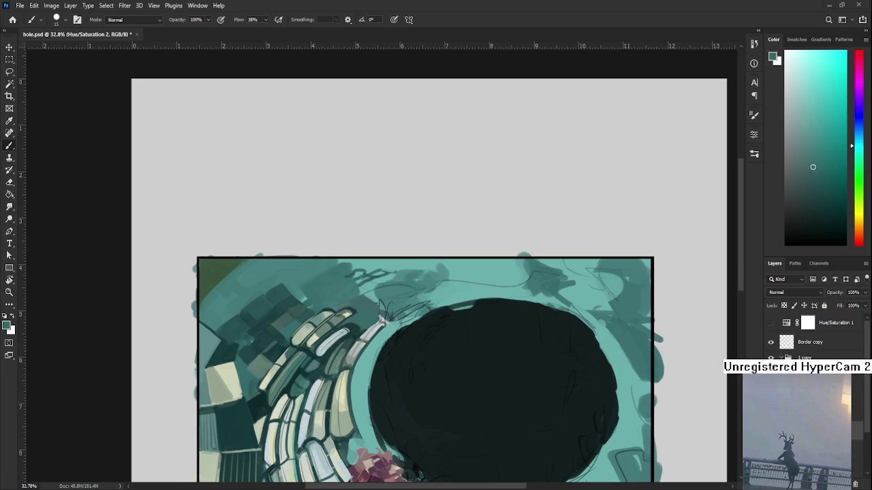
key(ctrl+v)
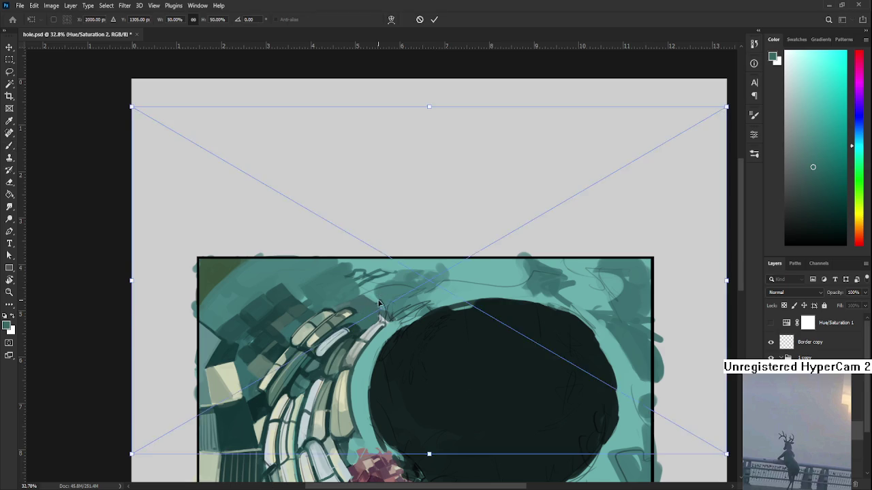
- Scale the pasted screenshot to about 24% and move it onto the teal artwork
key(Return)
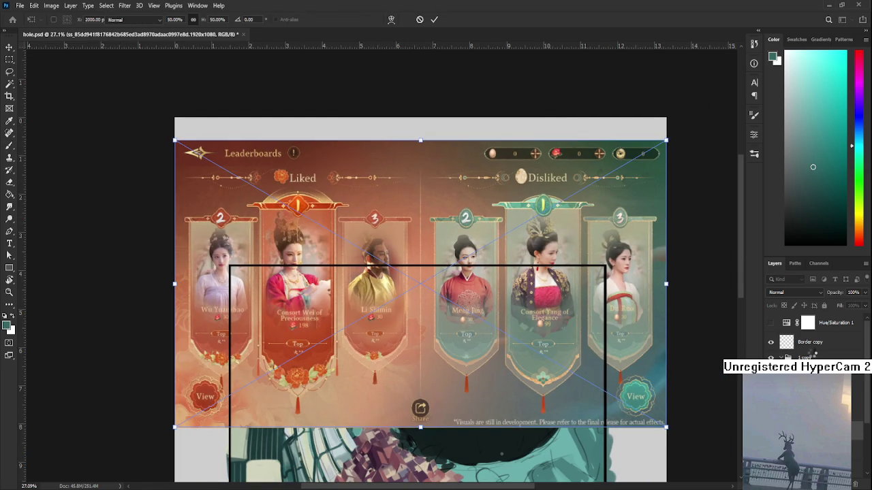
key(ctrl+t)
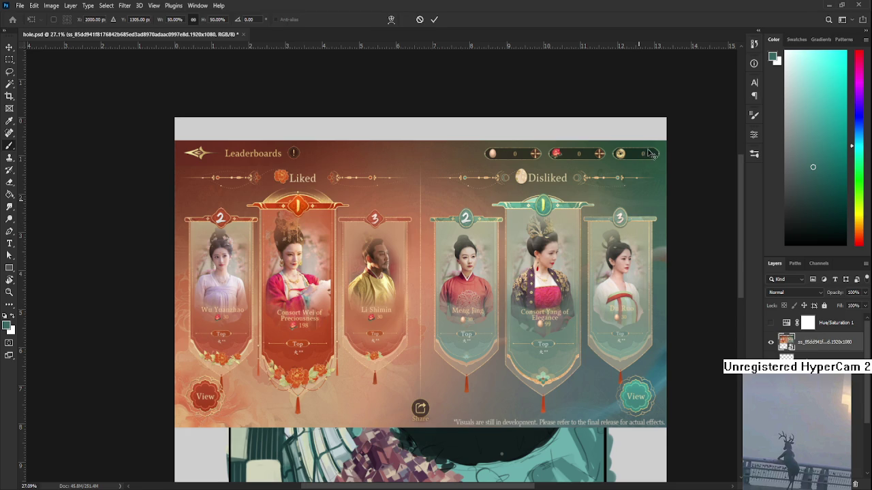
drag(666, 141, 415, 287)
drag(349, 357, 455, 358)
key(Return)
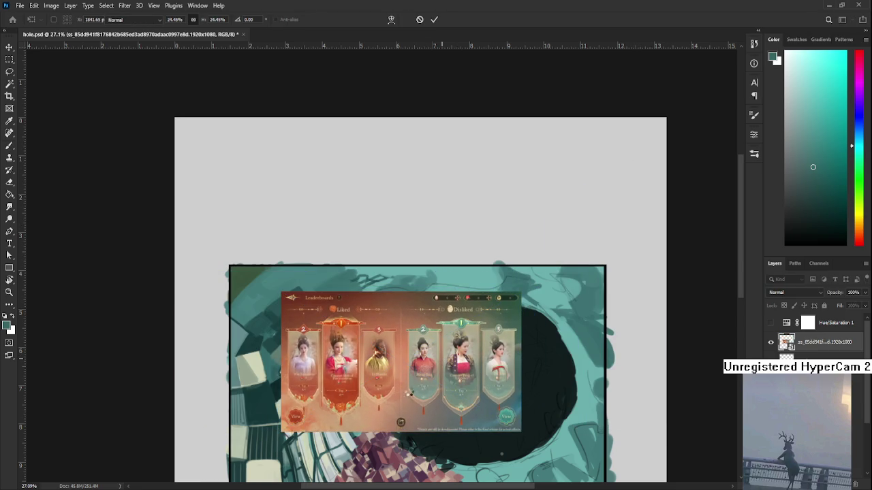
- Zoom and pan in to inspect the Leaderboards cards over the artwork
scroll(395, 403, up, 5)
scroll(393, 411, up, 2)
scroll(388, 414, up, 2)
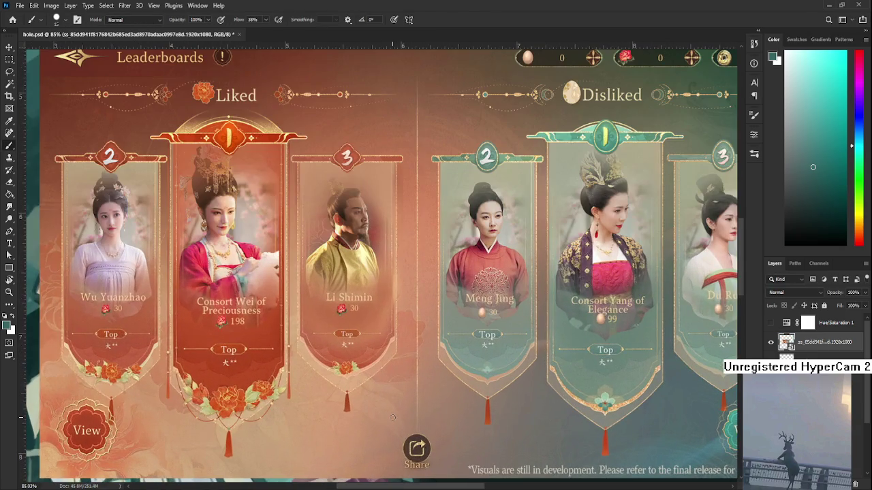
scroll(381, 417, up, 2)
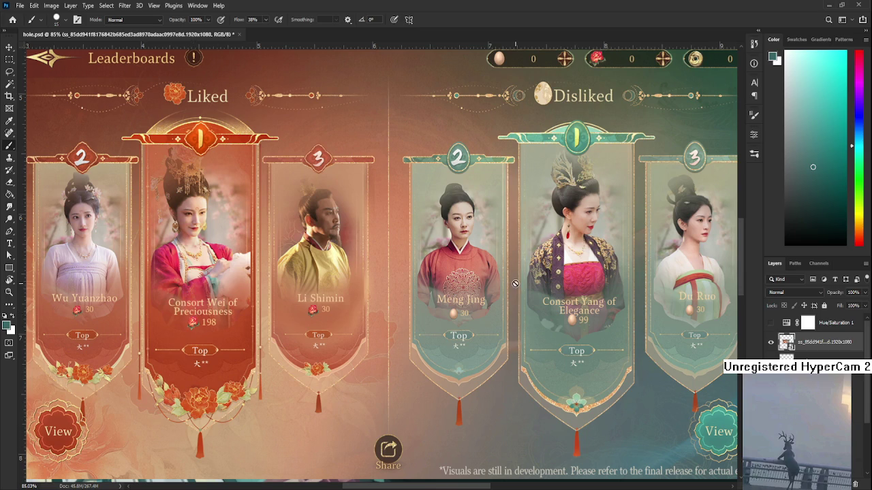
scroll(515, 286, down, 1)
scroll(483, 297, down, 1)
scroll(483, 297, down, 1)
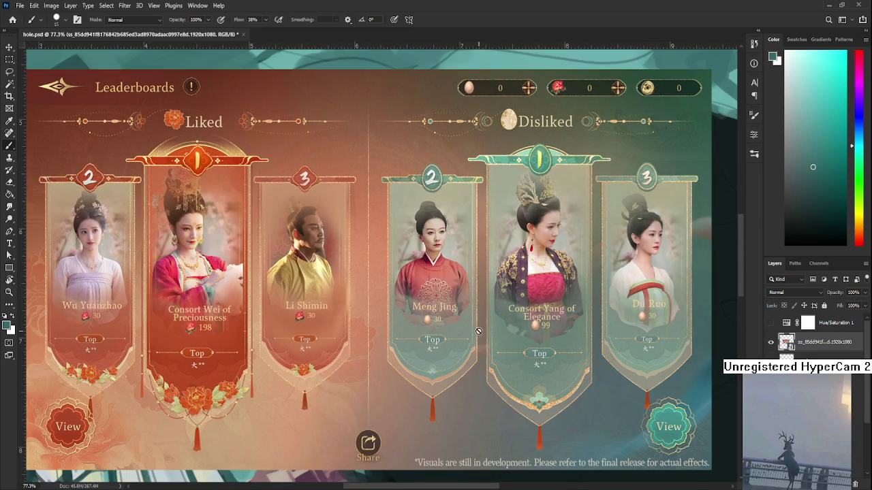
scroll(468, 343, left, 2)
scroll(476, 361, down, 1)
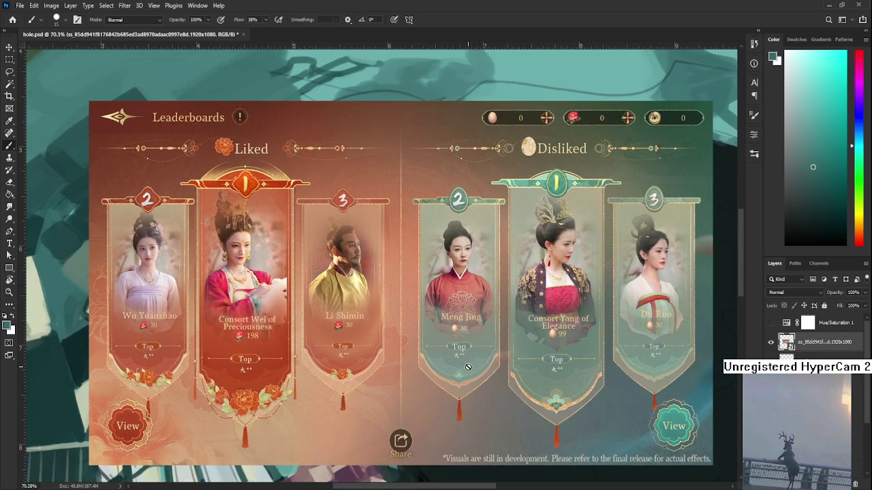
scroll(436, 365, down, 1)
scroll(381, 371, down, 1)
drag(381, 371, 405, 368)
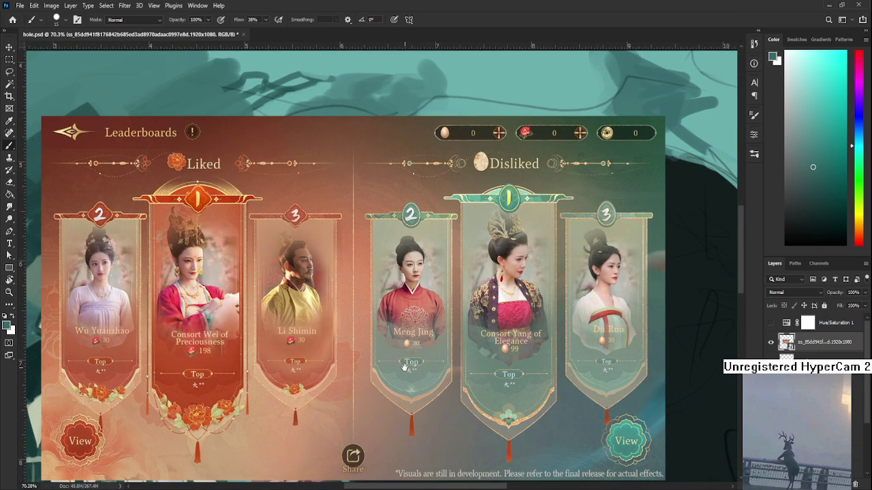
drag(405, 367, 430, 370)
- Zoom around the screenshot once more, then delete its layer in the Layers panel
scroll(304, 354, up, 1)
scroll(216, 286, up, 1)
scroll(220, 279, up, 1)
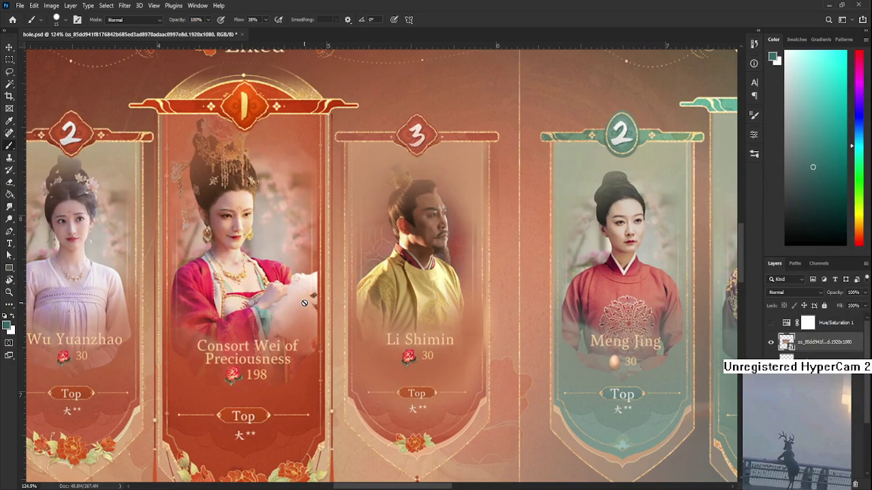
scroll(304, 303, down, 1)
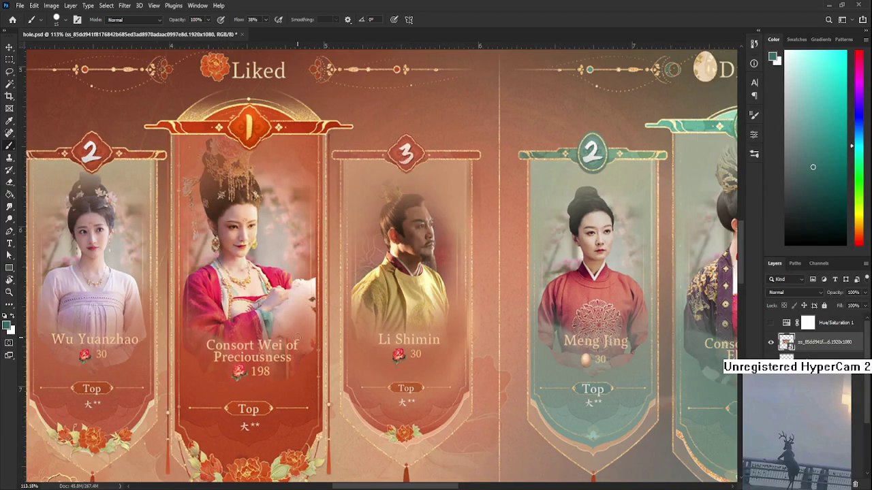
scroll(305, 304, down, 1)
scroll(306, 304, down, 1)
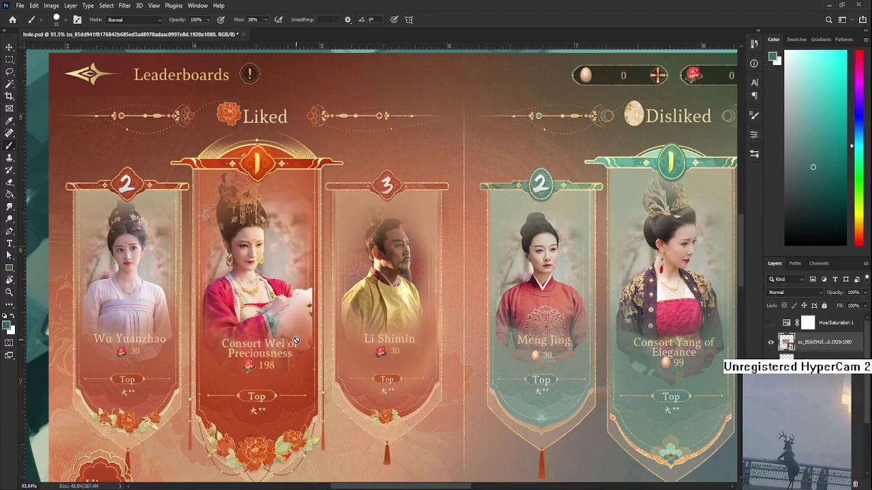
scroll(296, 340, down, 1)
scroll(296, 341, down, 1)
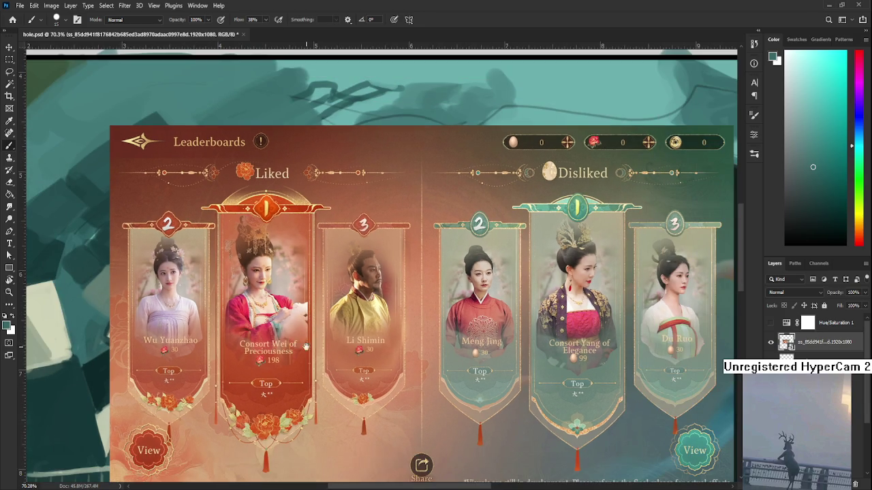
scroll(297, 342, down, 1)
drag(297, 342, 325, 350)
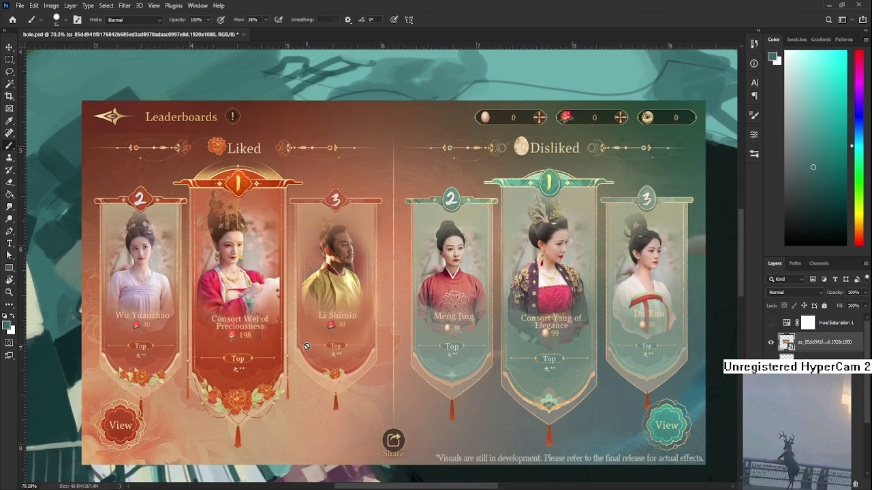
scroll(251, 319, up, 1)
scroll(252, 319, down, 1)
scroll(254, 317, up, 1)
scroll(254, 246, up, 1)
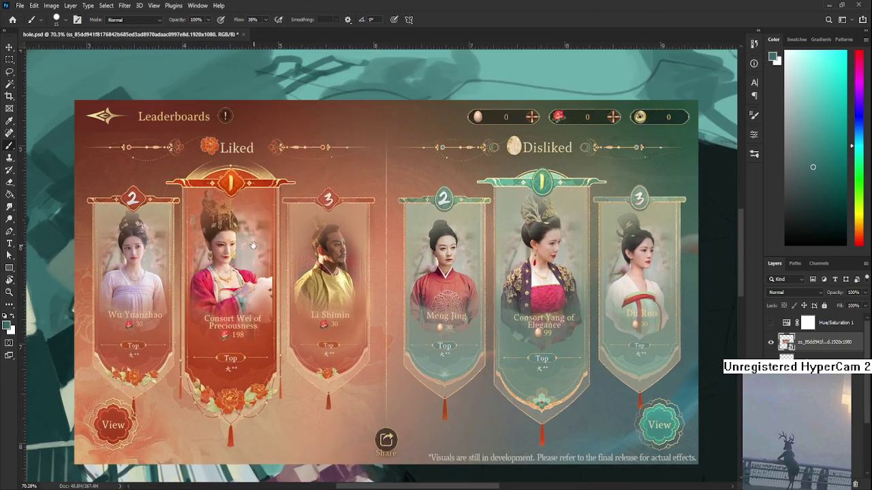
scroll(214, 255, up, 1)
scroll(198, 233, up, 1)
scroll(198, 233, up, 1)
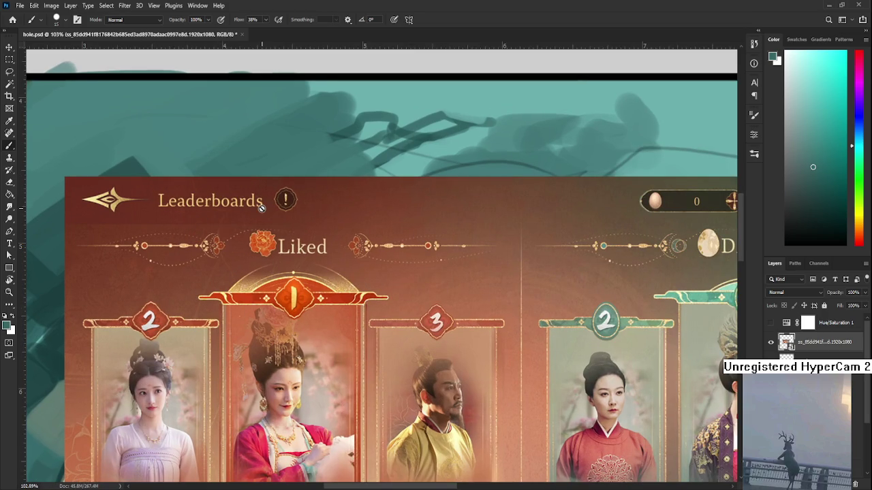
scroll(262, 208, down, 1)
scroll(262, 208, down, 1)
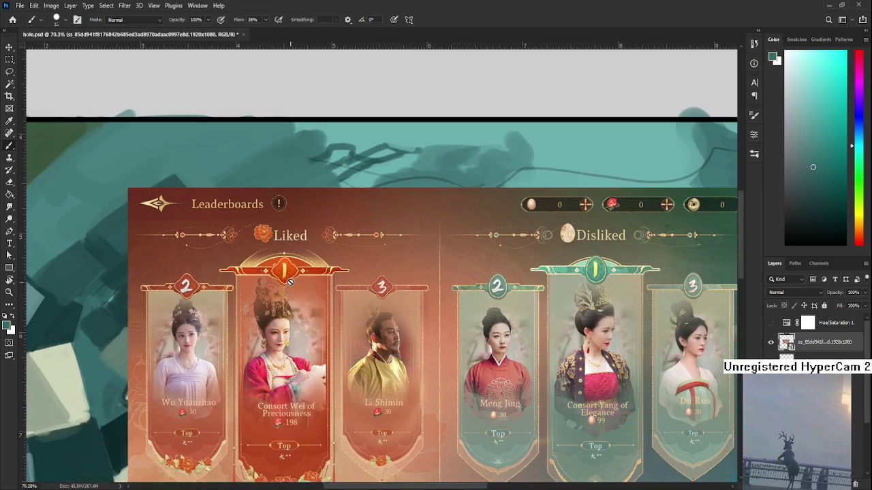
scroll(290, 282, down, 1)
scroll(291, 282, down, 1)
scroll(290, 282, down, 1)
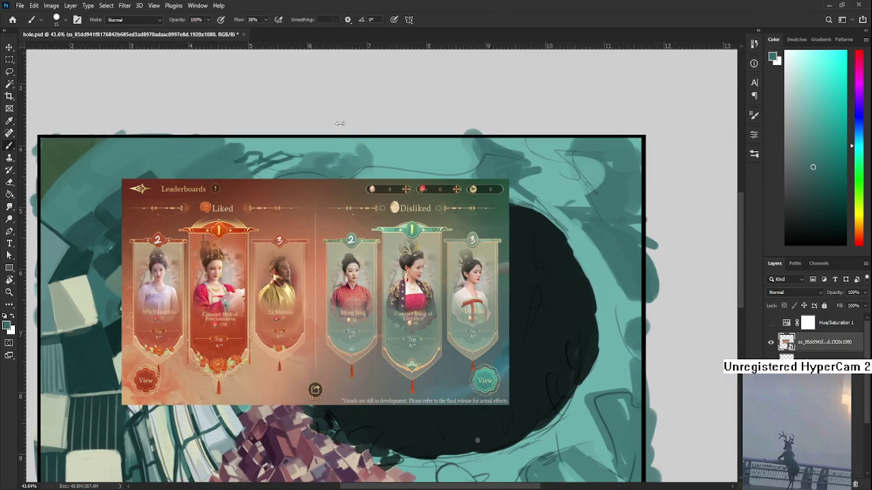
drag(836, 343, 855, 477)
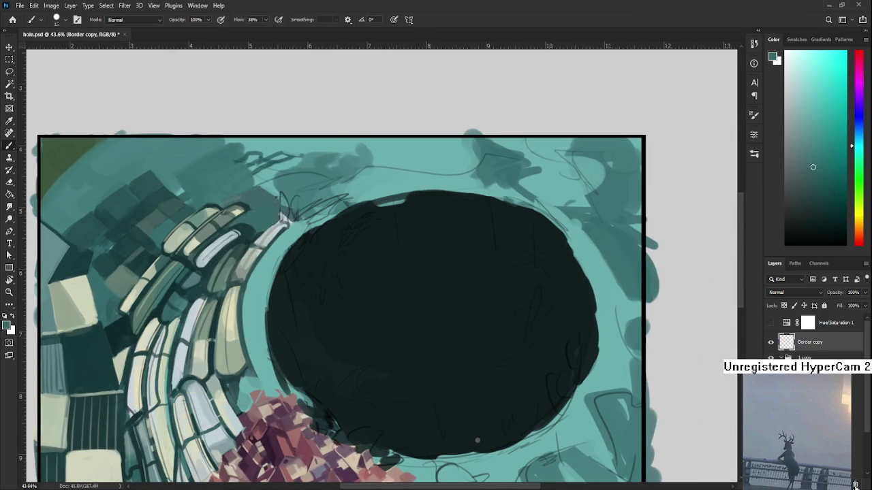
- Sample teals from the upper-left background of the painting
scroll(305, 332, down, 1)
scroll(346, 337, down, 1)
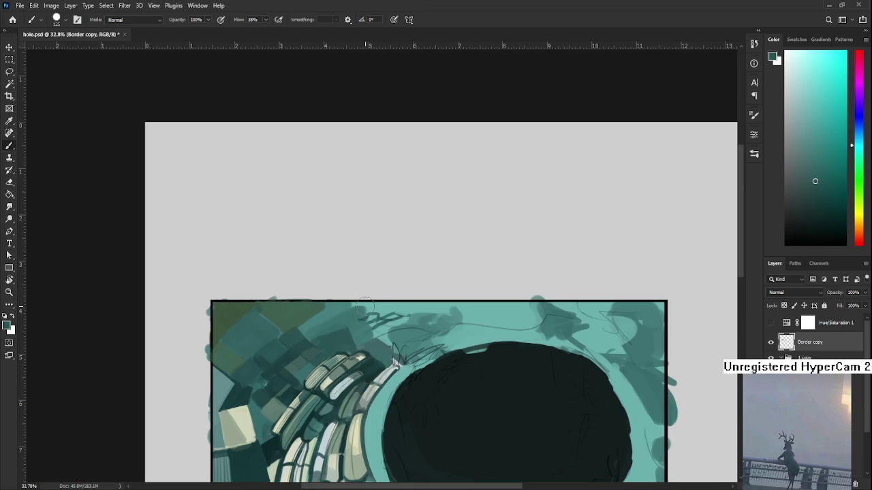
alt+click(308, 345)
alt+click(301, 340)
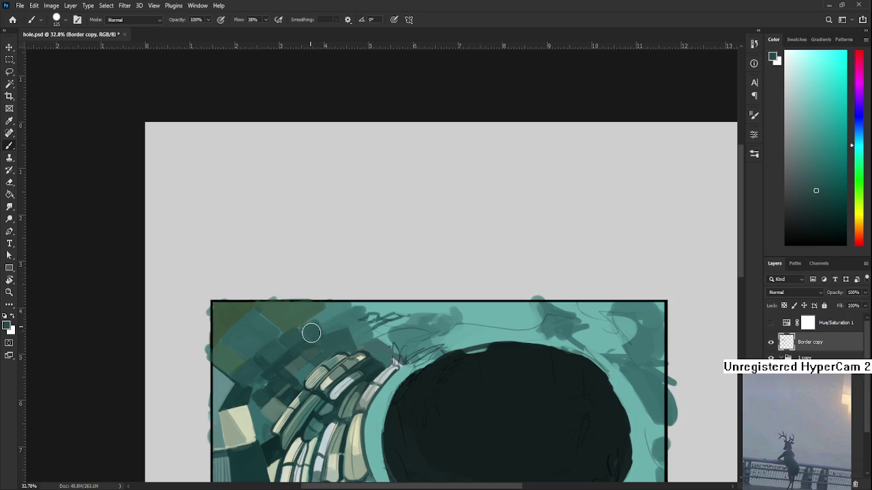
alt+click(327, 331)
alt+click(326, 324)
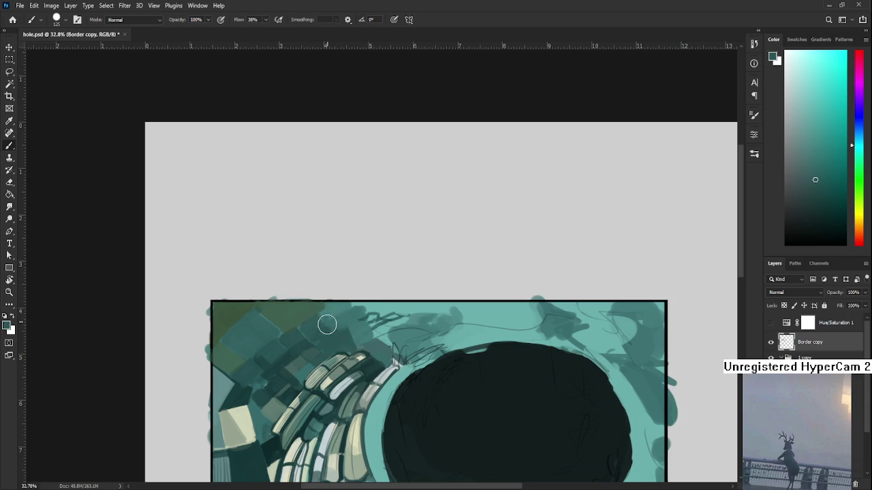
alt+click(323, 319)
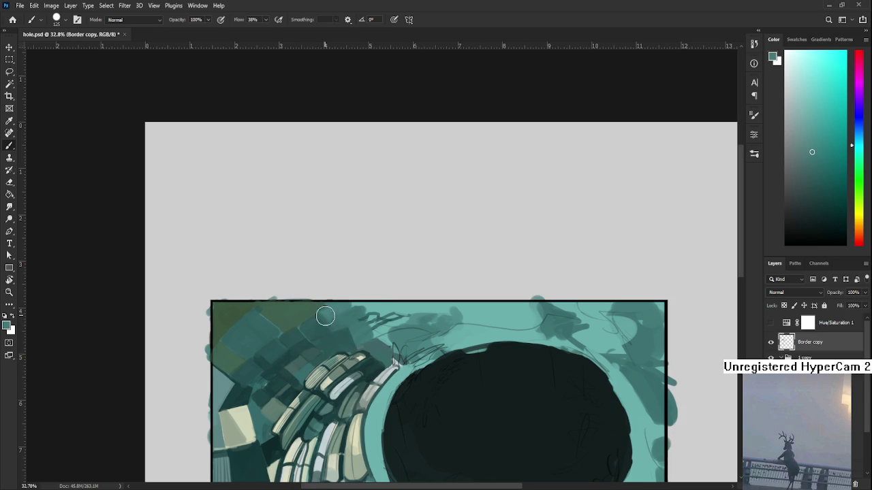
alt+click(329, 331)
- Paint a light teal stroke along the frame's top edge, sampling lighter and darker teals
drag(369, 313, 323, 336)
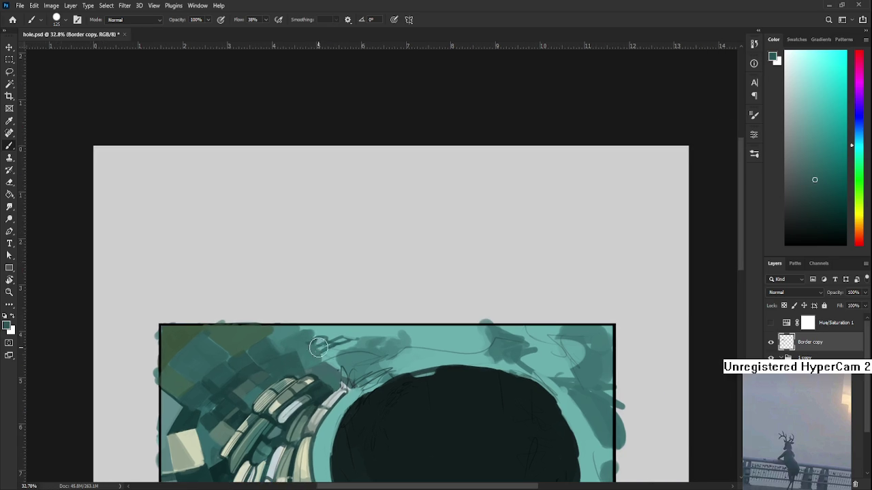
alt+click(323, 337)
alt+click(335, 332)
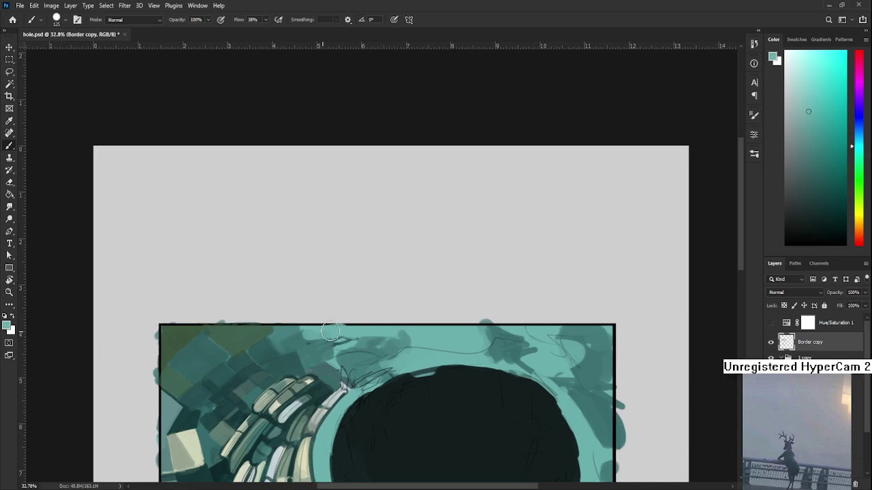
alt+click(323, 347)
alt+click(312, 327)
mouse_move(300, 334)
mouse_down()
mouse_move(334, 331)
mouse_move(403, 298)
mouse_up()
alt+click(314, 344)
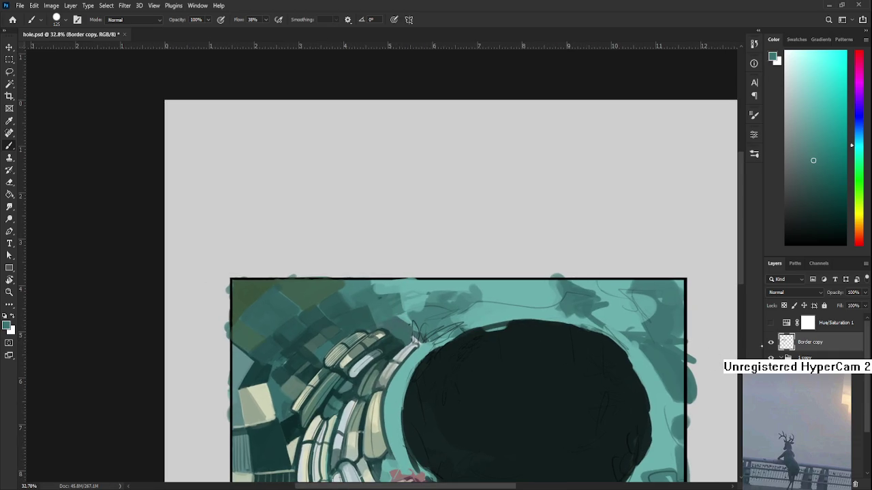
- Toggle the Border copy layer's visibility to compare, leaving it visible
click(771, 343)
click(770, 343)
click(771, 343)
click(771, 344)
click(770, 344)
click(770, 343)
click(770, 344)
click(770, 344)
click(771, 344)
click(770, 344)
click(770, 343)
- Copy the top-left area to Layer 10, then delete it and select Hue/Saturation 2
key(m)
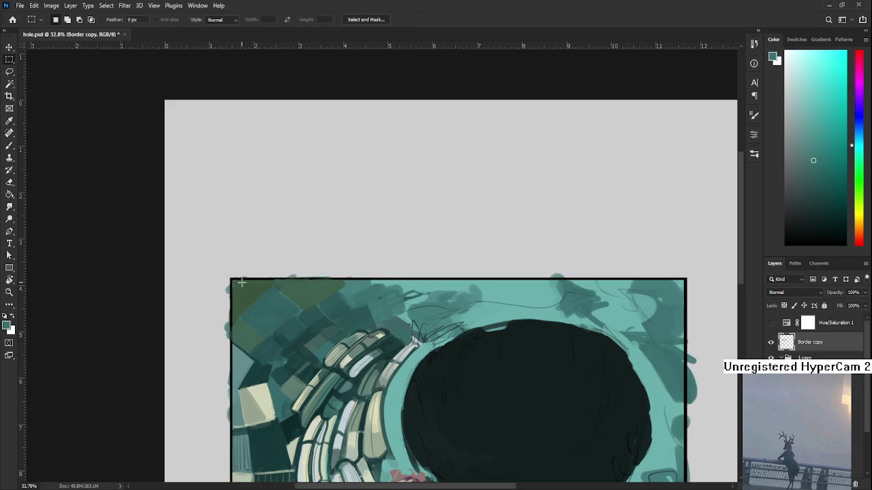
drag(234, 284, 516, 470)
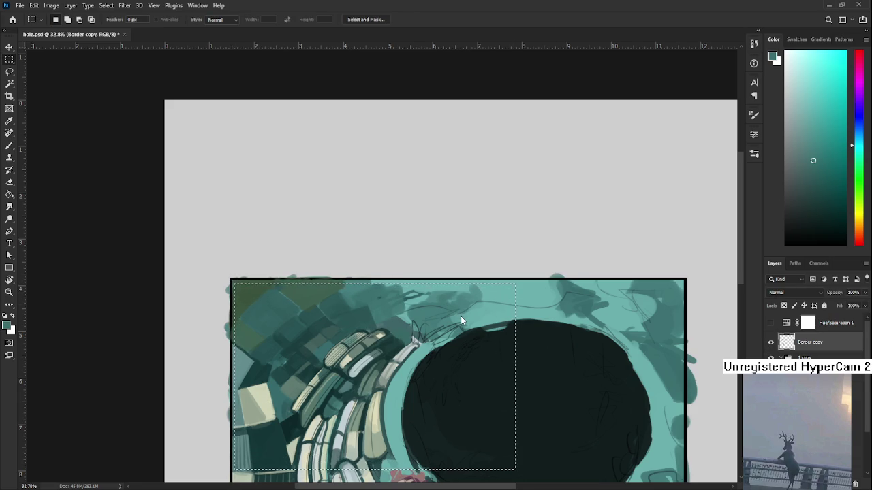
key(ctrl+shift+j)
click(774, 343)
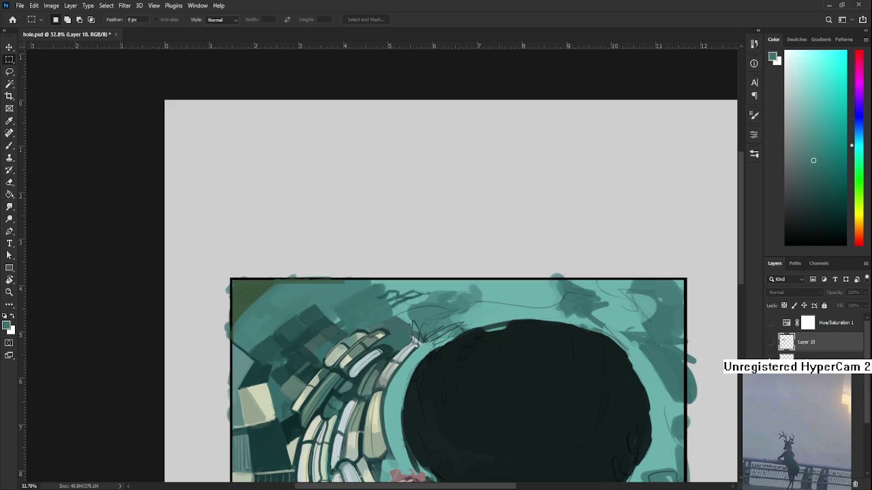
drag(809, 347, 856, 484)
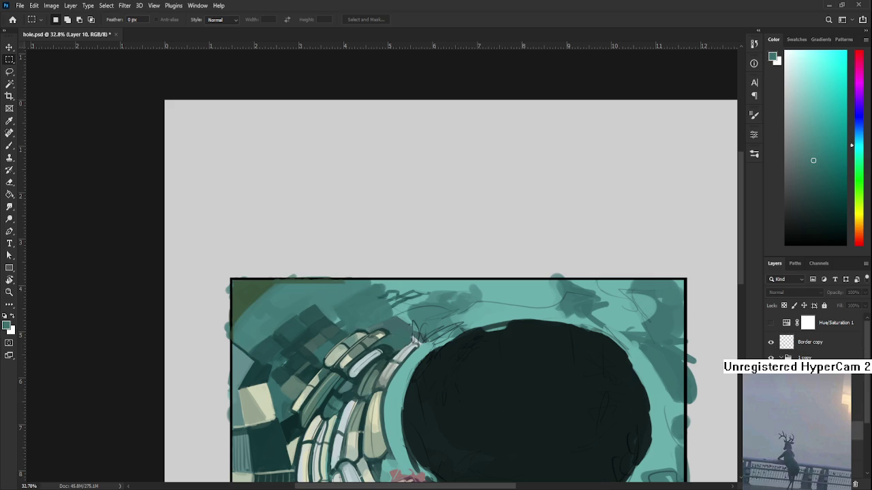
click(784, 314)
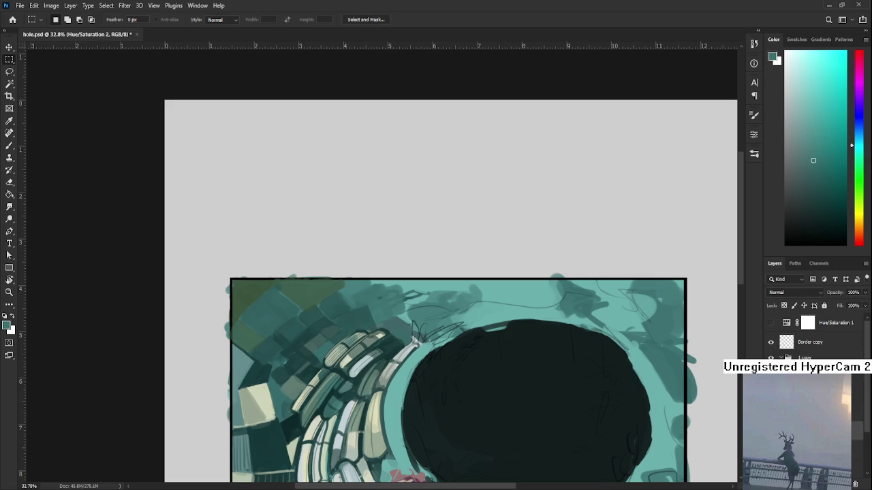
- Erase the green smudge from the black border's top edge
scroll(313, 327, up, 3)
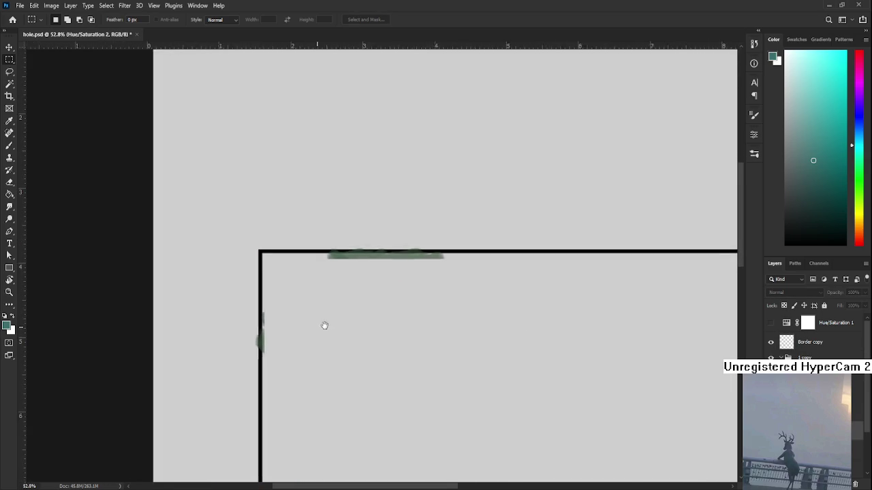
scroll(707, 360, up, 2)
scroll(477, 404, left, 3)
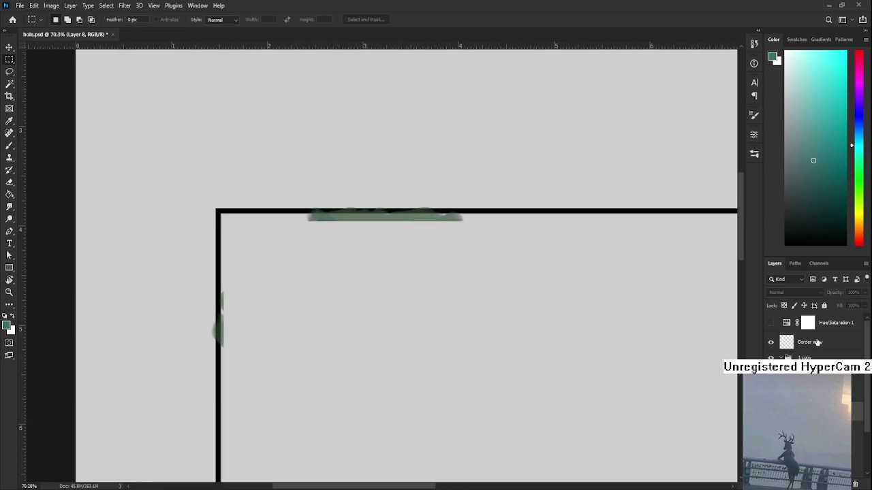
scroll(510, 350, left, 2)
scroll(511, 350, left, 1)
drag(595, 344, 320, 226)
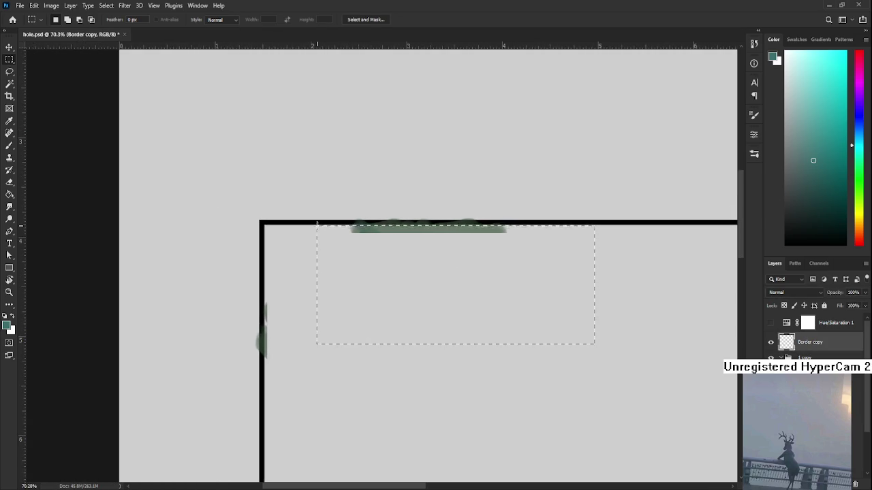
key(Delete)
key(ctrl+d)
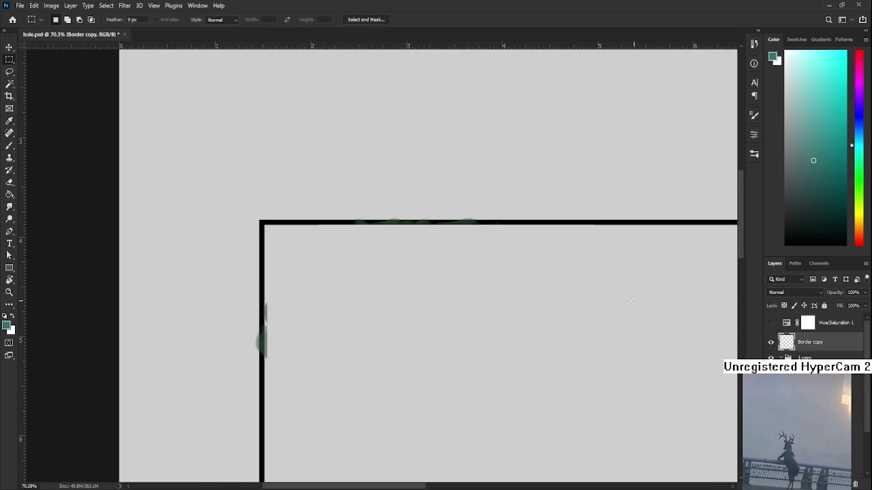
- Erase the green spill along the black border's left edge
drag(318, 246, 275, 427)
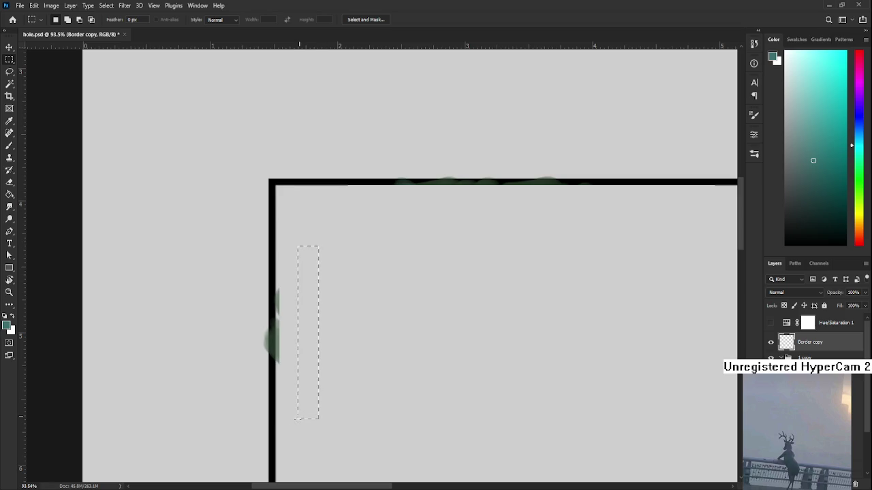
key(Delete)
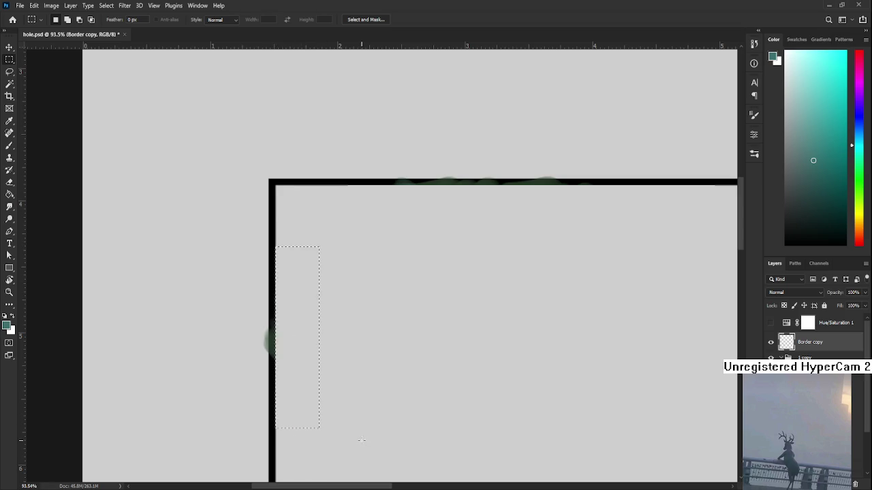
drag(356, 213, 273, 444)
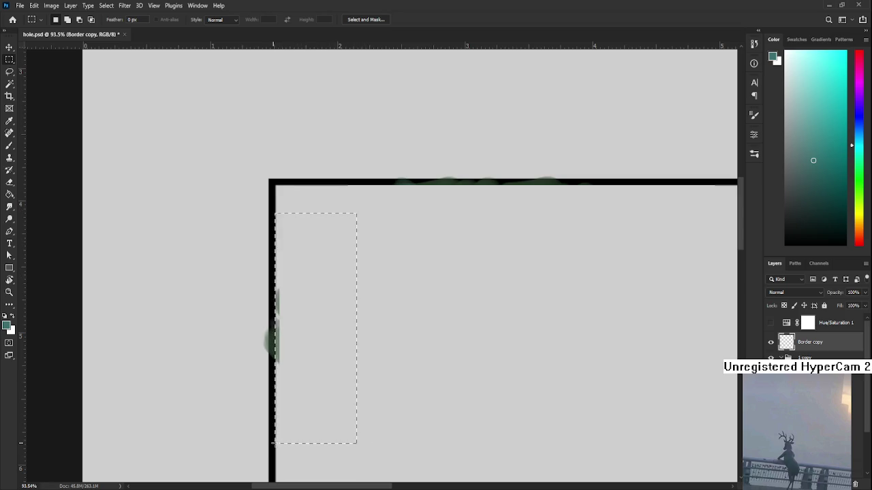
drag(272, 444, 277, 444)
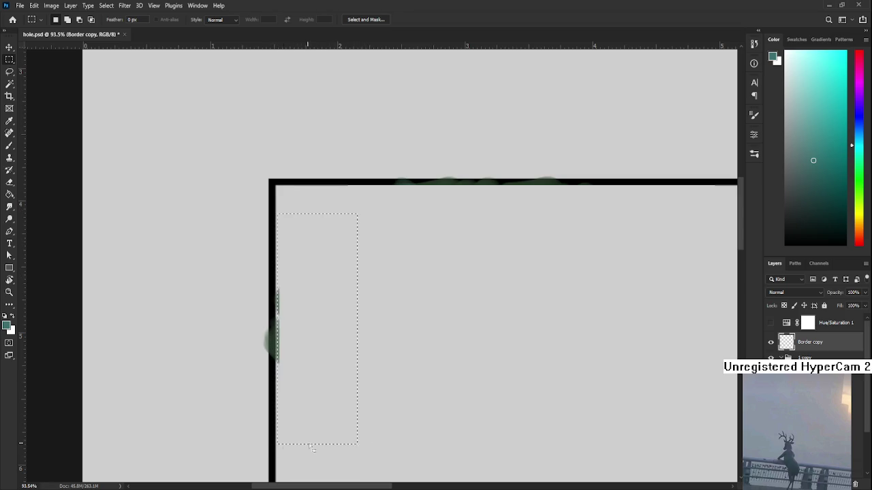
key(Delete)
key(ctrl+d)
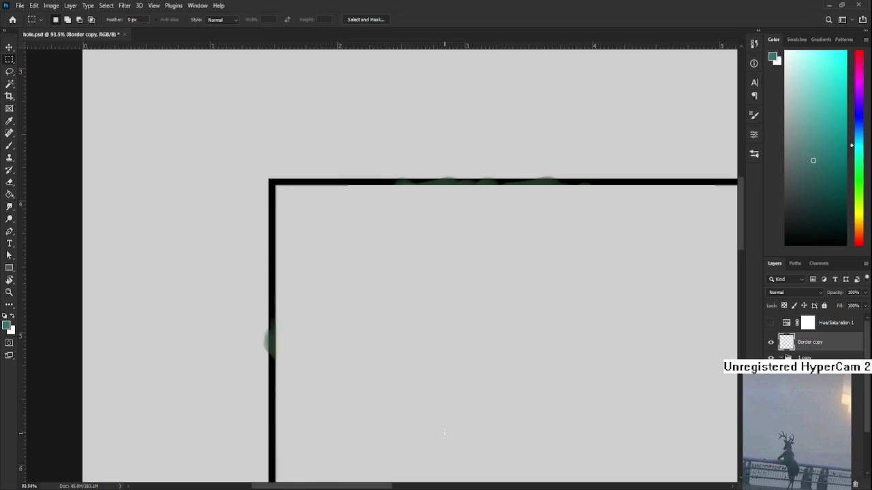
- Zoom out and brush sampled teal tones over the dark tiles above the pale bricks
scroll(439, 426, down, 2)
scroll(409, 395, down, 1)
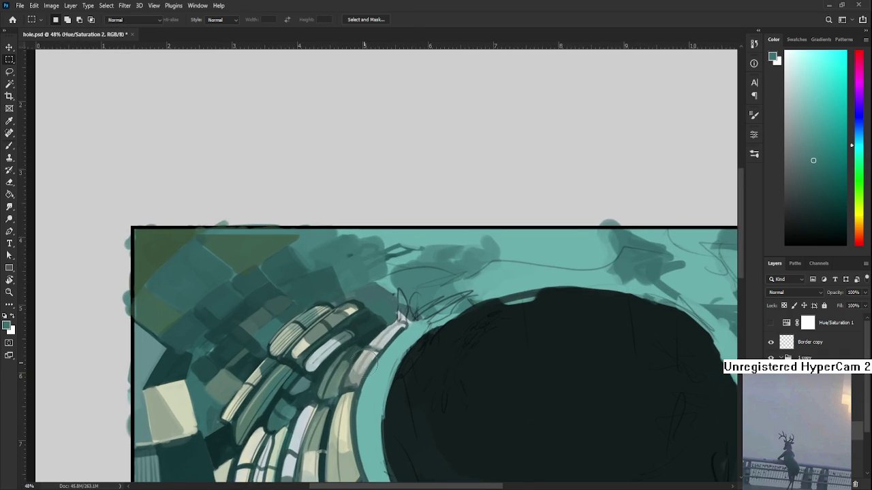
key(b)
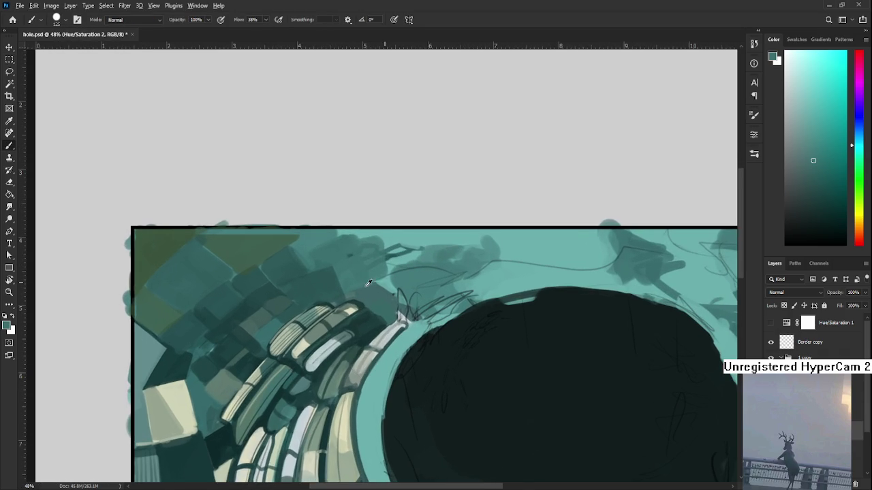
alt+click(332, 302)
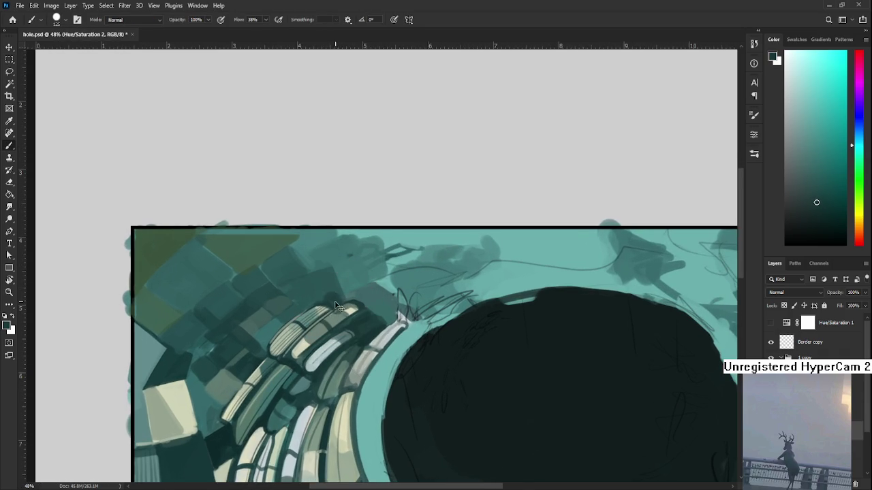
alt+click(331, 290)
alt+click(333, 300)
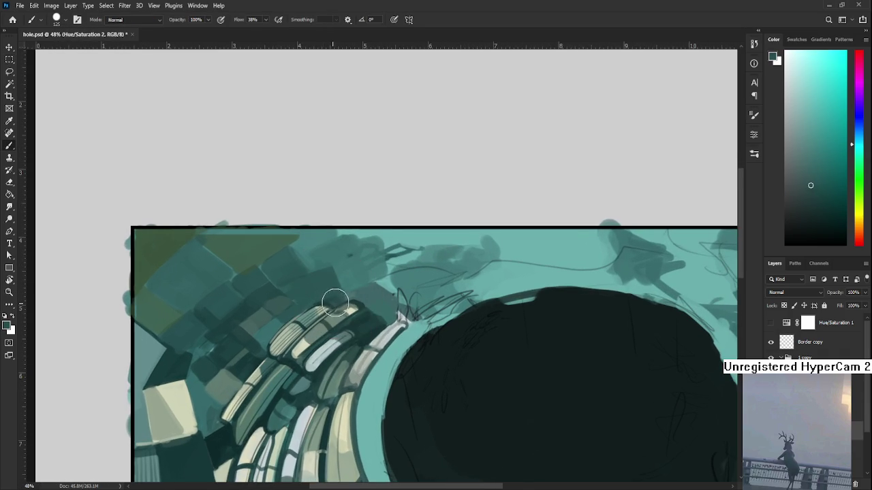
alt+click(328, 297)
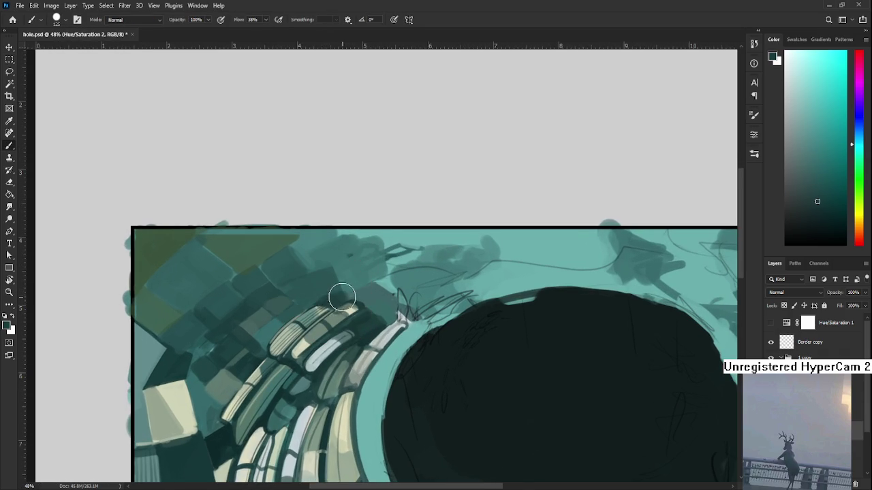
alt+click(334, 293)
alt+click(361, 300)
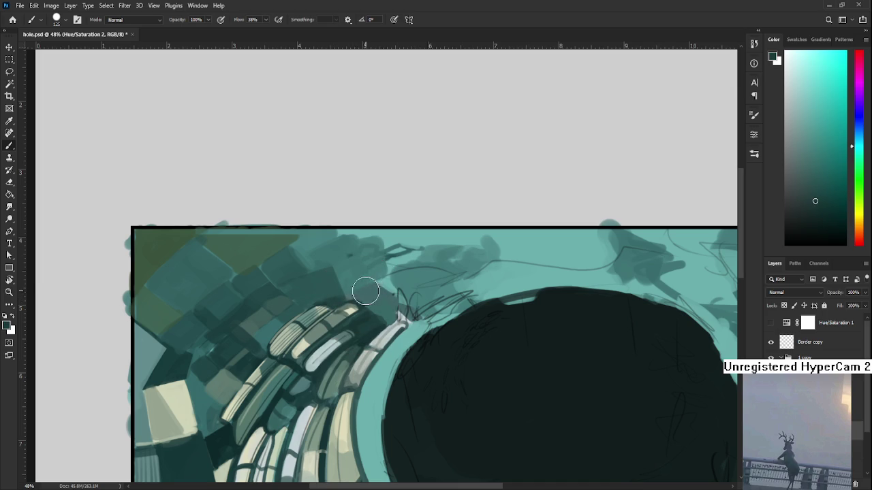
alt+click(381, 292)
alt+click(378, 281)
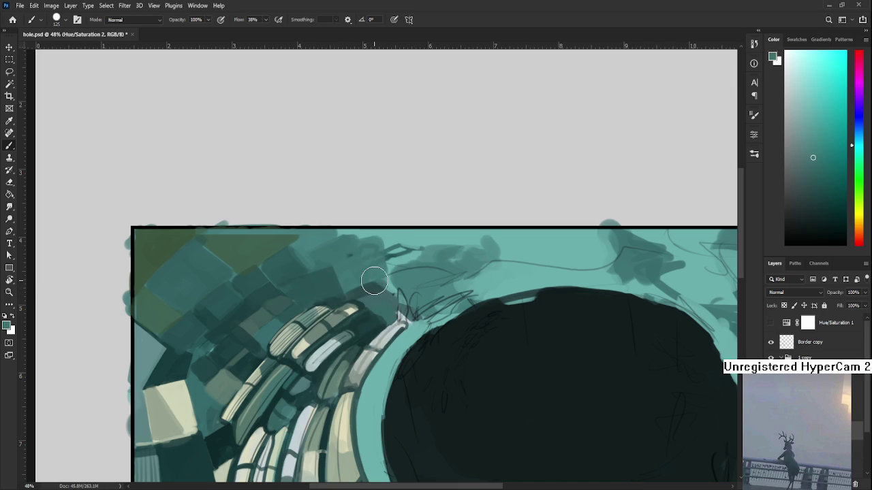